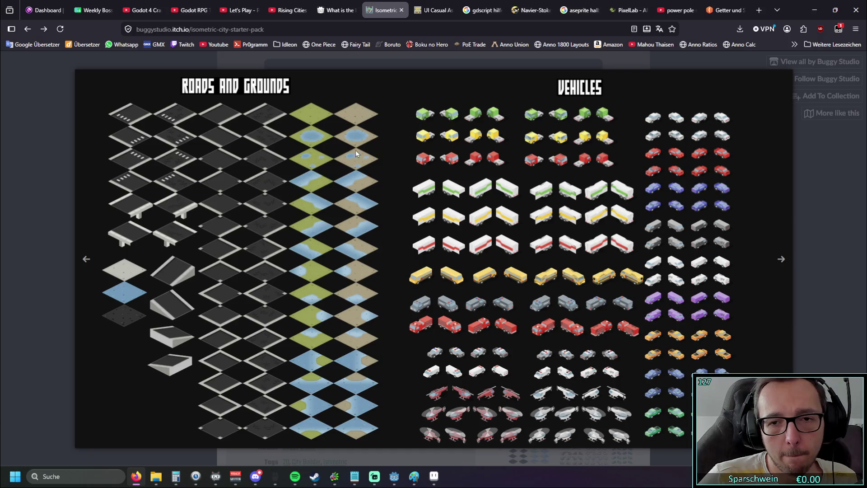
# Browse the city scene, buildings and roads preview sheets, then bring up HQ_3x3.png in Aseprite
pyautogui.click(777, 259)
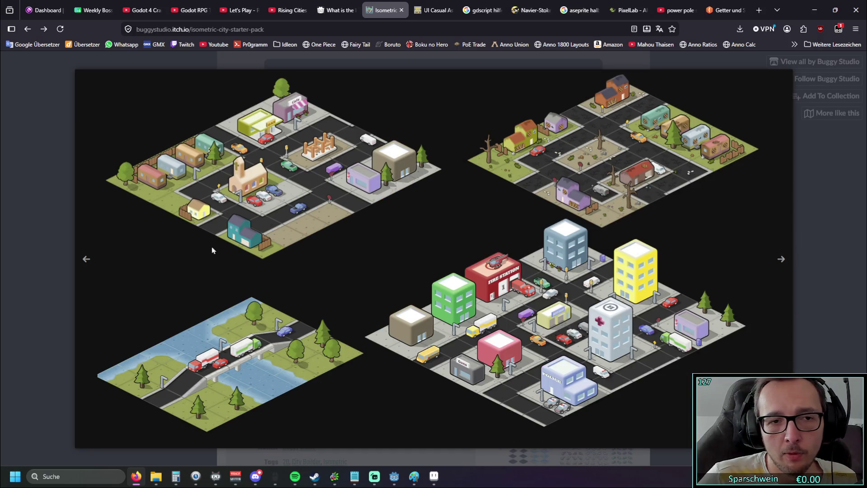
pyautogui.click(87, 260)
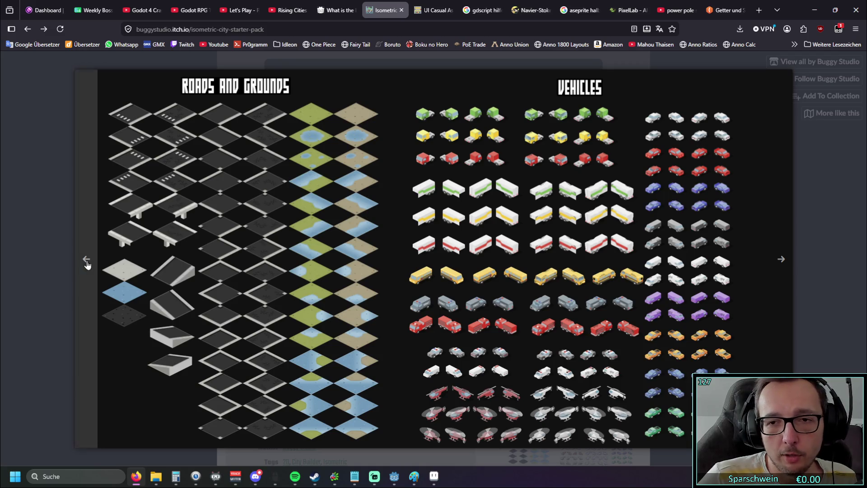
pyautogui.click(86, 260)
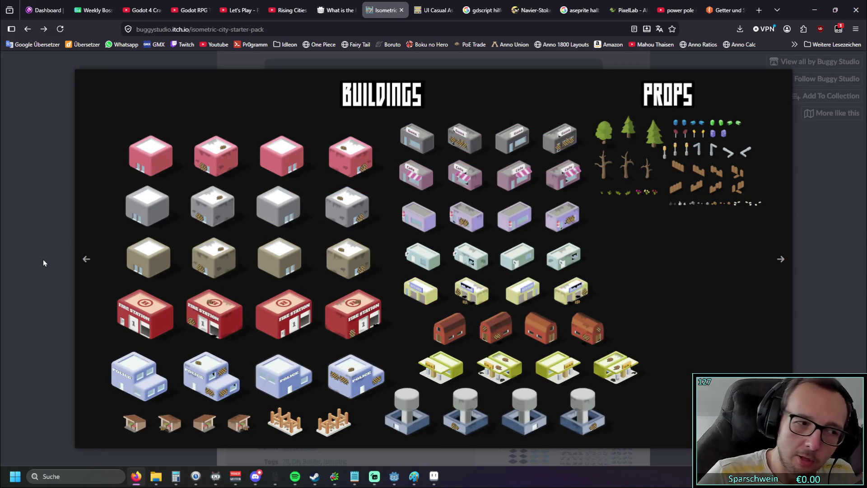
pyautogui.click(781, 265)
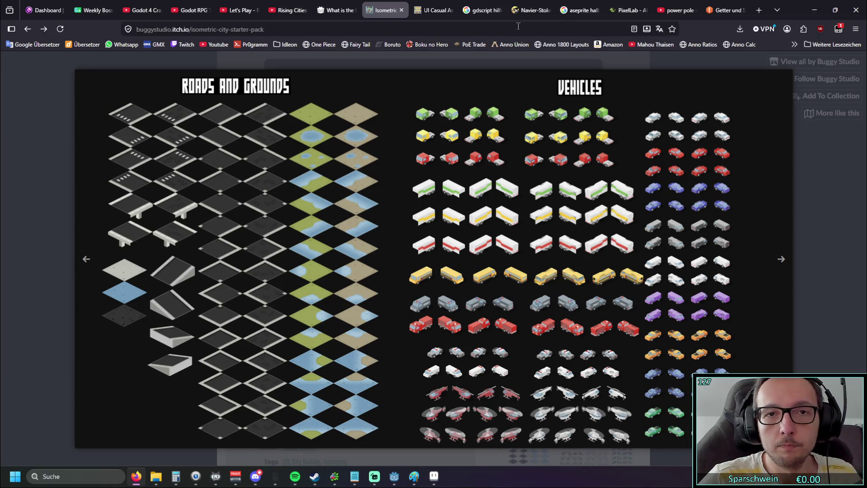
pyautogui.click(432, 477)
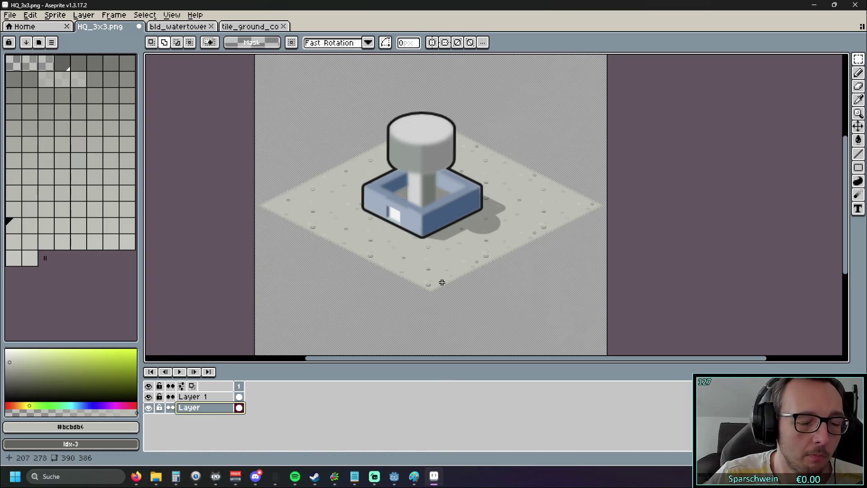
# Check each layer's visibility and try marquee-selecting the water tower on Layer 1
pyautogui.moveTo(436, 284); pyautogui.dragTo(429, 306)
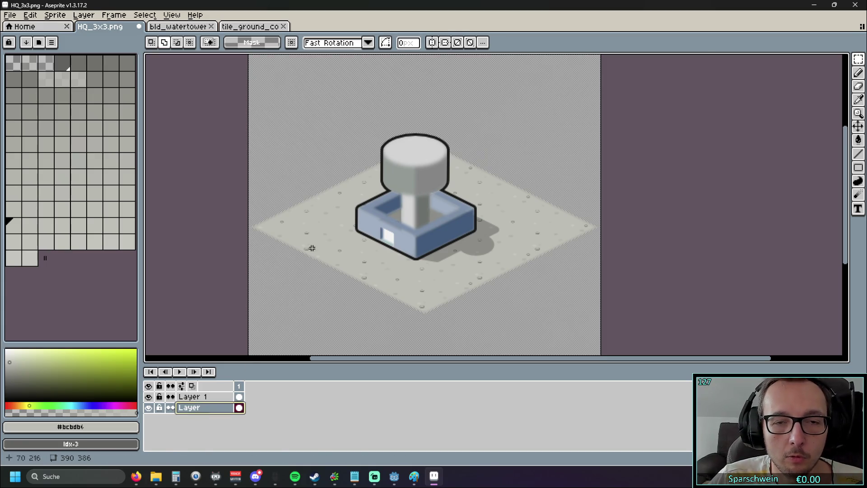
pyautogui.click(149, 397)
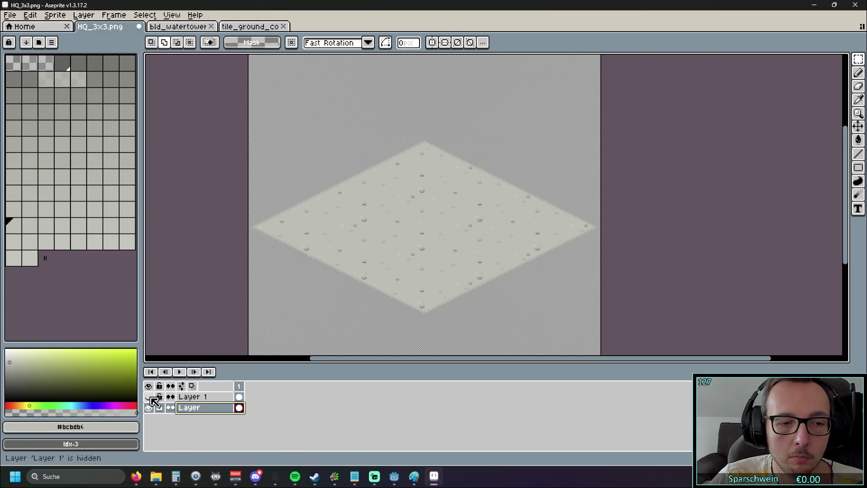
pyautogui.click(149, 397)
pyautogui.click(149, 408)
pyautogui.click(201, 397)
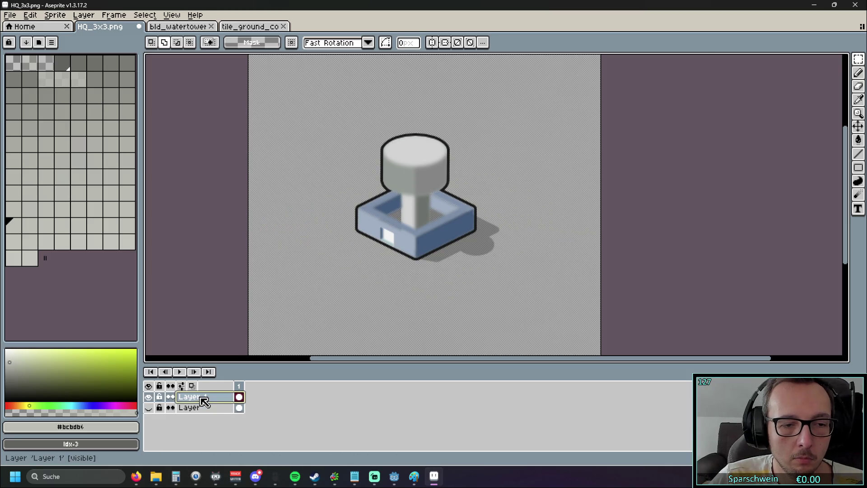
pyautogui.moveTo(329, 103); pyautogui.dragTo(532, 294)
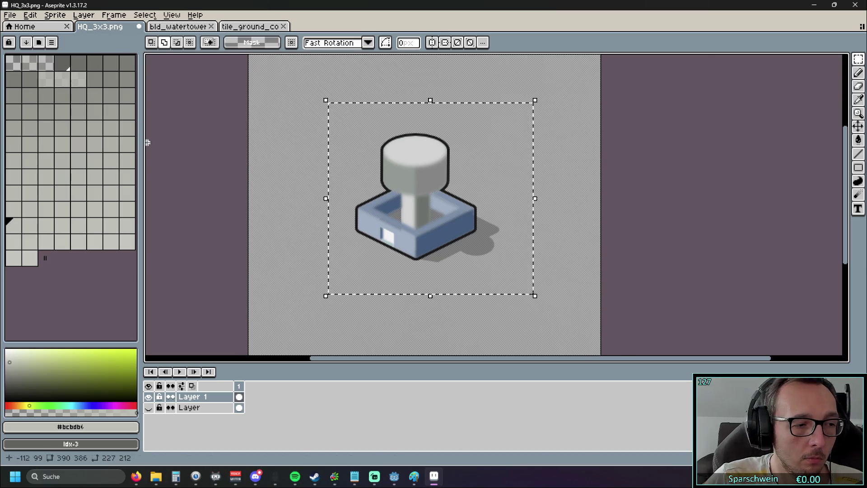
pyautogui.keyDown('shift'); pyautogui.click(286, 159); pyautogui.keyUp('shift')
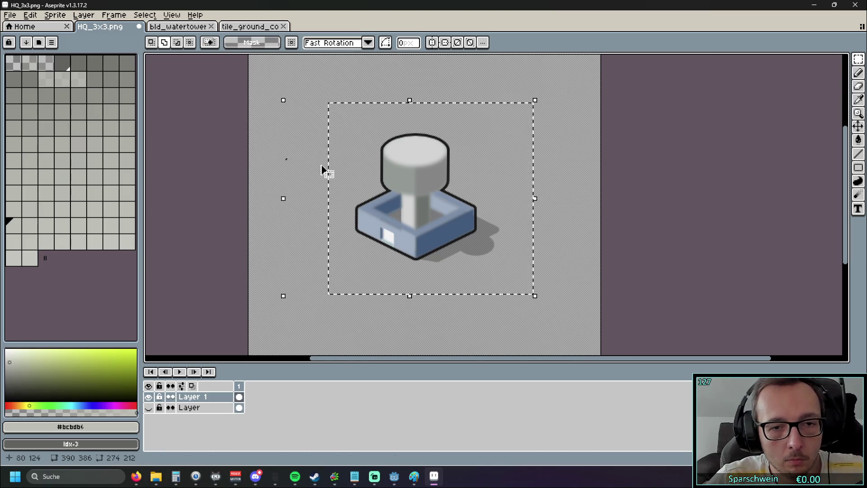
pyautogui.click(322, 170)
pyautogui.moveTo(315, 99); pyautogui.dragTo(501, 285)
pyautogui.hotkey('ctrl', 'd')
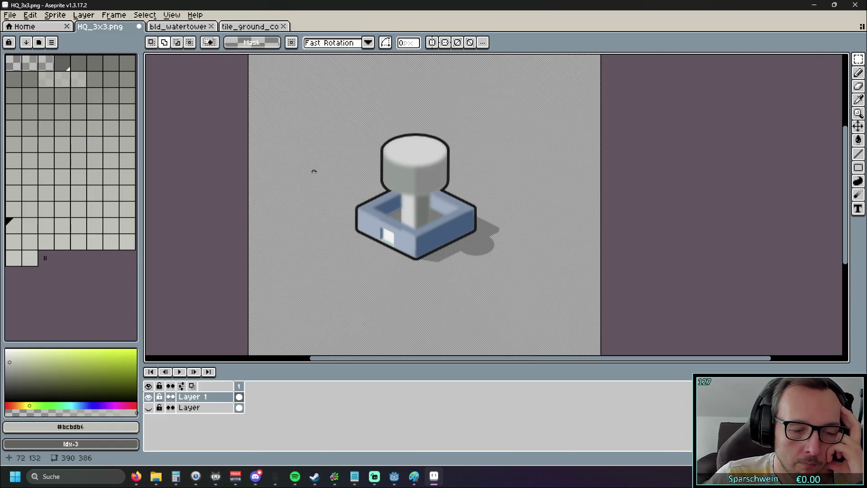
# Show and lock the ground tile layer, then move the water tower slightly lower
pyautogui.click(148, 408)
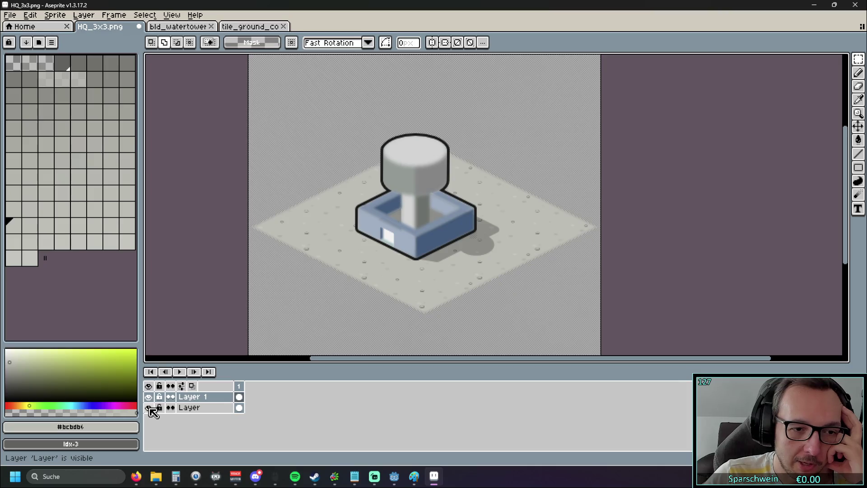
pyautogui.click(149, 408)
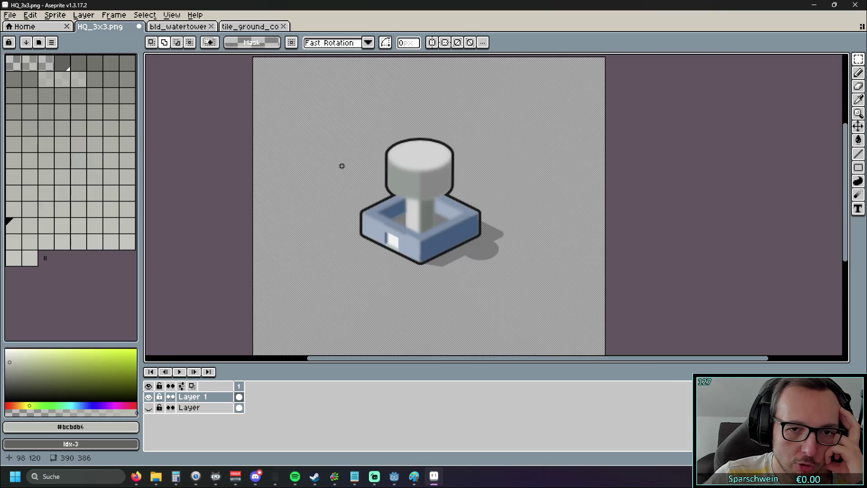
pyautogui.moveTo(343, 164); pyautogui.dragTo(309, 171)
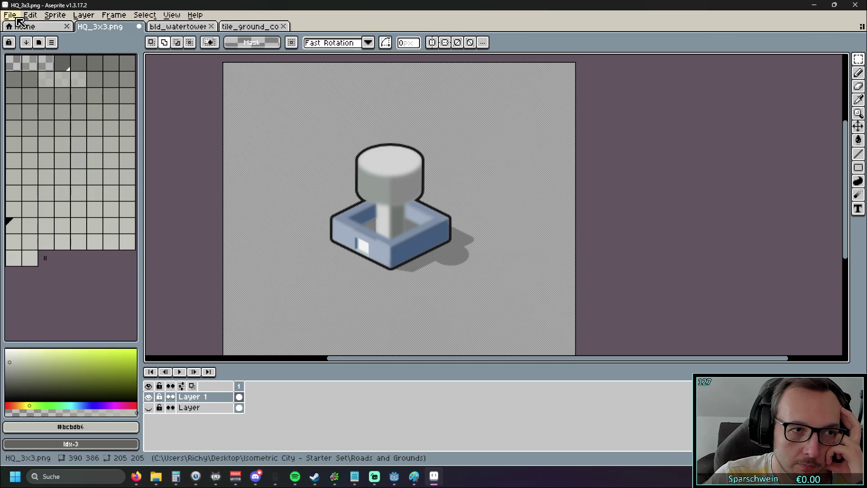
pyautogui.click(149, 408)
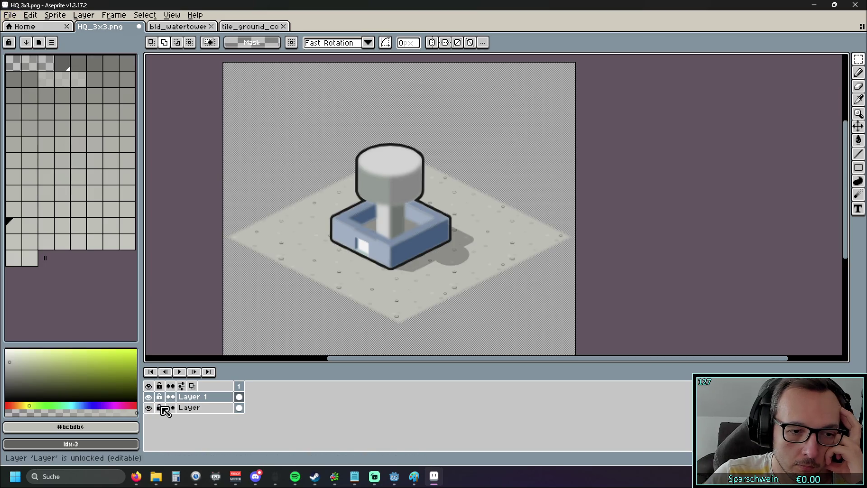
pyautogui.click(162, 408)
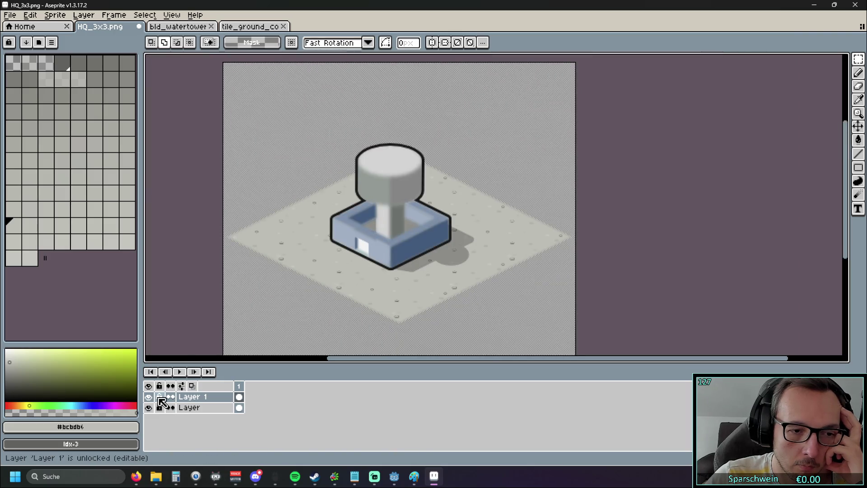
pyautogui.moveTo(273, 94); pyautogui.dragTo(517, 332)
pyautogui.moveTo(390, 234)
pyautogui.mouseDown()
pyautogui.moveTo(465, 223)
pyautogui.moveTo(401, 229)
pyautogui.moveTo(389, 240)
pyautogui.mouseUp()
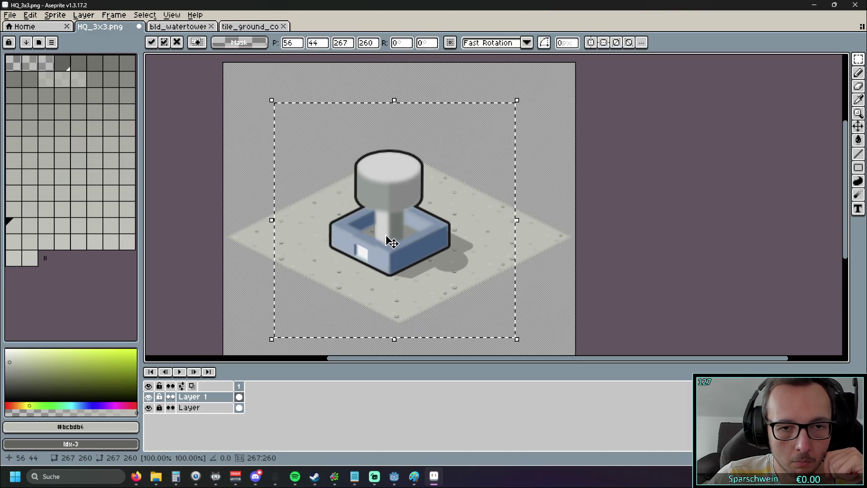
# Enlarge the sprite to 150% width through Sprite Size as a trial
pyautogui.click(10, 15)
pyautogui.moveTo(55, 15)
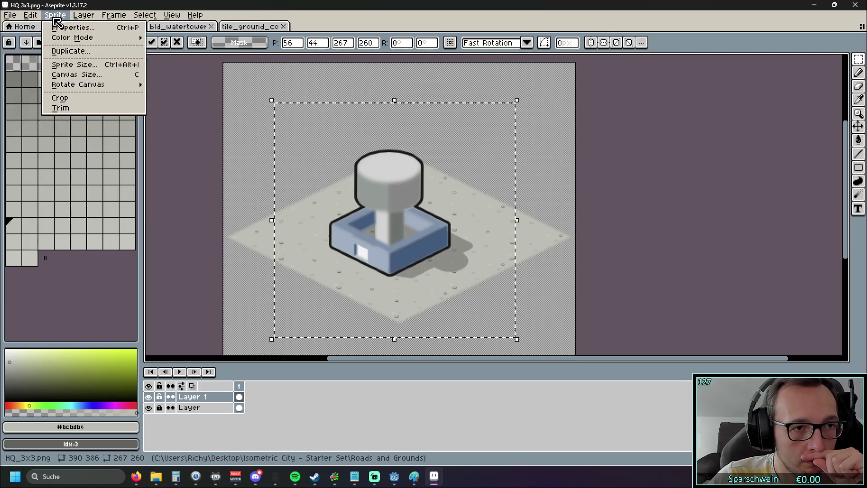
pyautogui.click(85, 65)
pyautogui.click(705, 221)
pyautogui.hotkey('ctrl', 'a')
pyautogui.write('150')
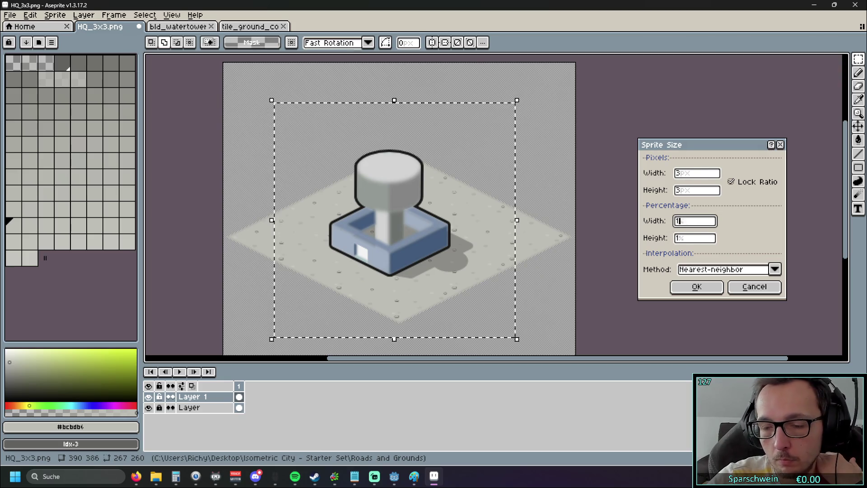
pyautogui.press('Return')
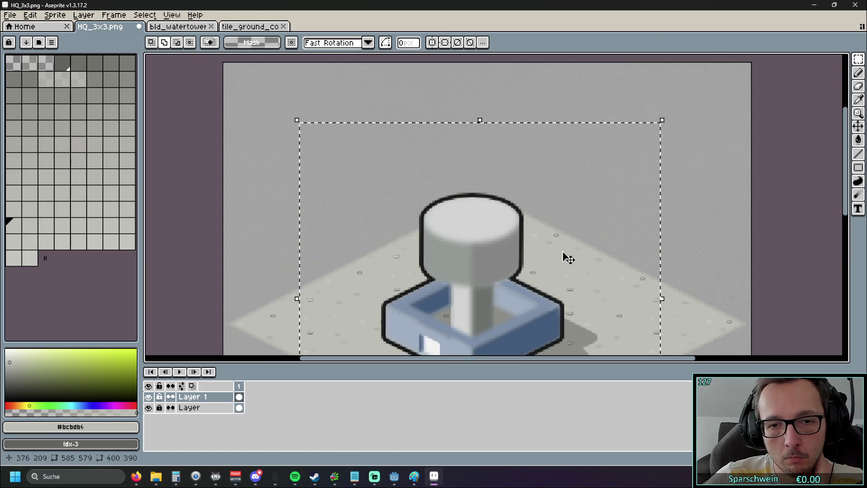
pyautogui.scroll(-2, 565, 257)
pyautogui.scroll(1, 591, 262)
pyautogui.moveTo(592, 262); pyautogui.dragTo(558, 183)
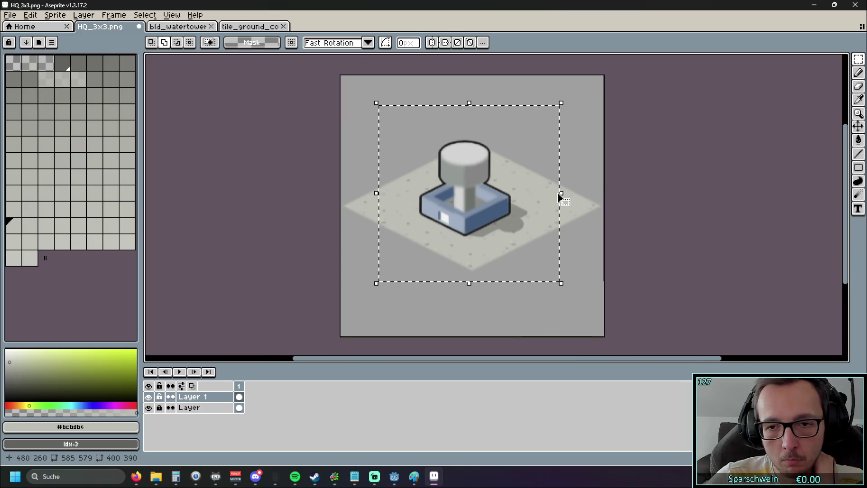
# Undo the enlargement back to 390x386, deselect, and hide the ground tile layer
pyautogui.hotkey('ctrl', 'z')
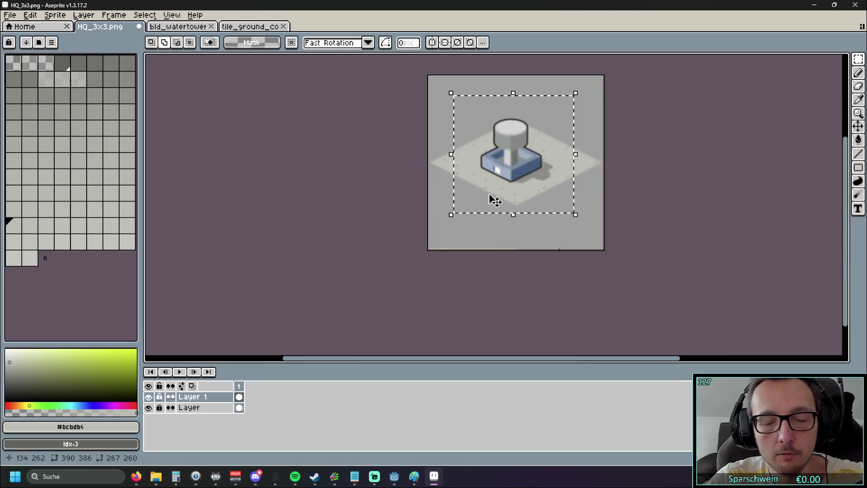
pyautogui.scroll(3, 479, 194)
pyautogui.scroll(-4, 489, 195)
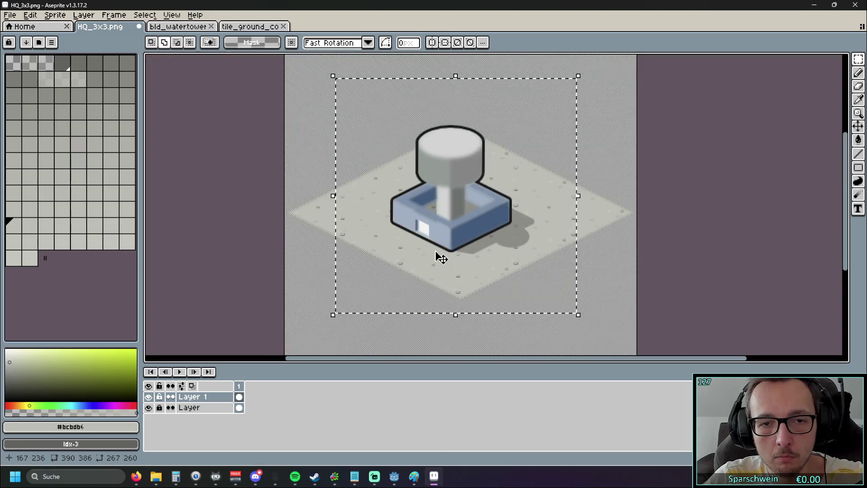
pyautogui.scroll(1, 288, 209)
pyautogui.hotkey('ctrl', 'd')
pyautogui.click(148, 407)
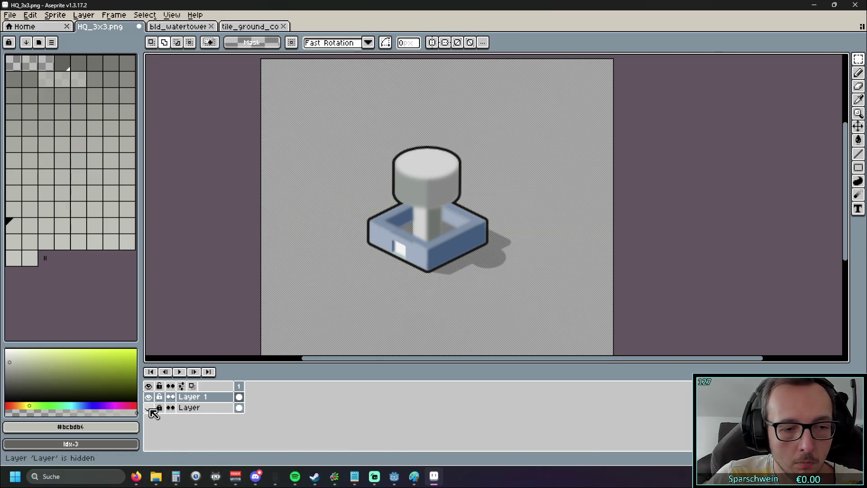
pyautogui.moveTo(359, 115); pyautogui.dragTo(497, 289)
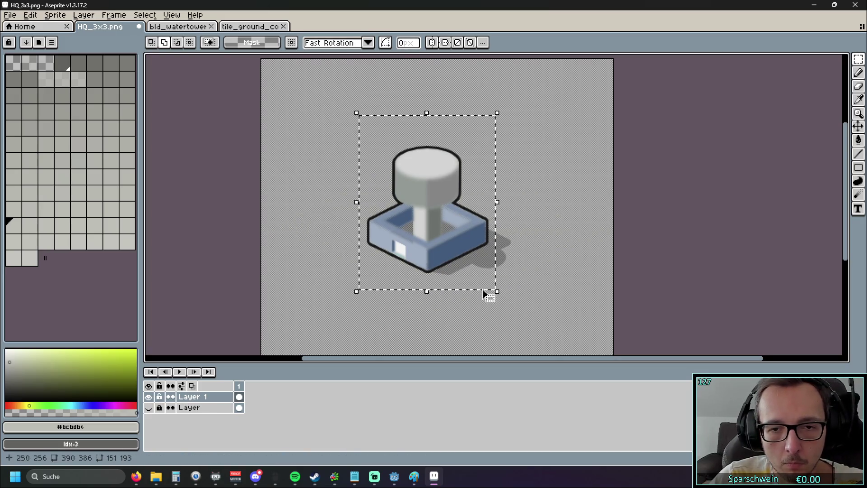
pyautogui.click(353, 132)
pyautogui.moveTo(346, 126); pyautogui.dragTo(526, 296)
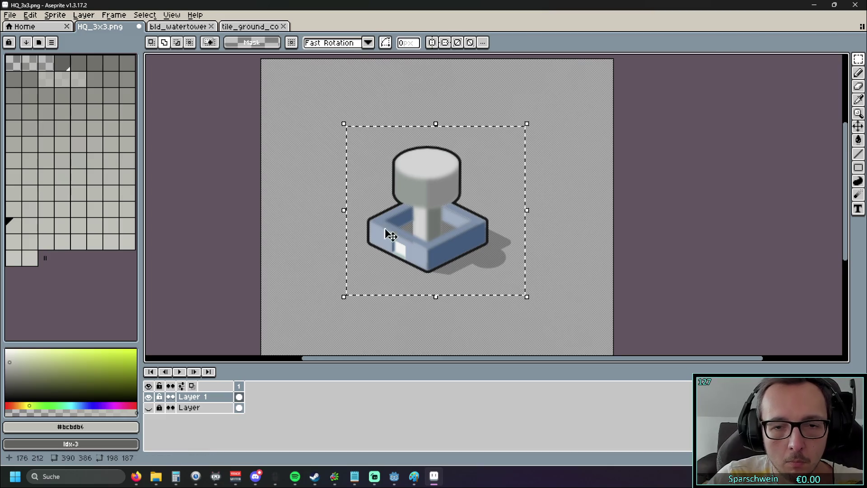
pyautogui.click(51, 16)
pyautogui.moveTo(30, 15)
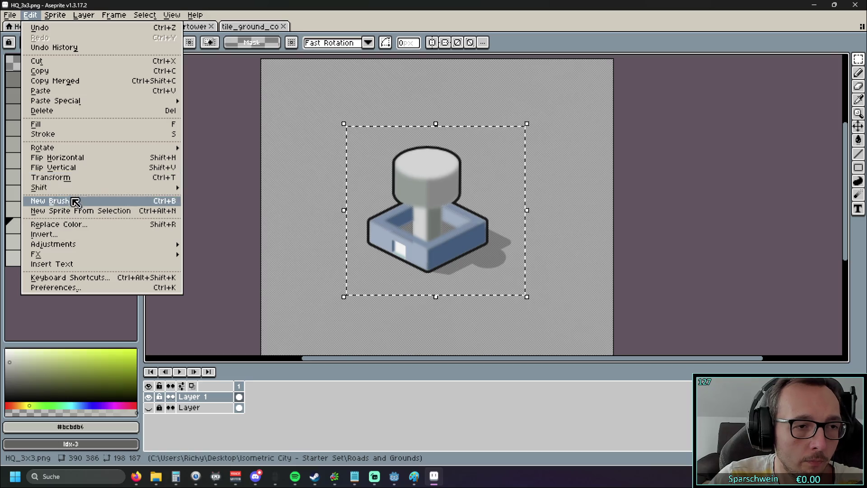
pyautogui.moveTo(69, 186)
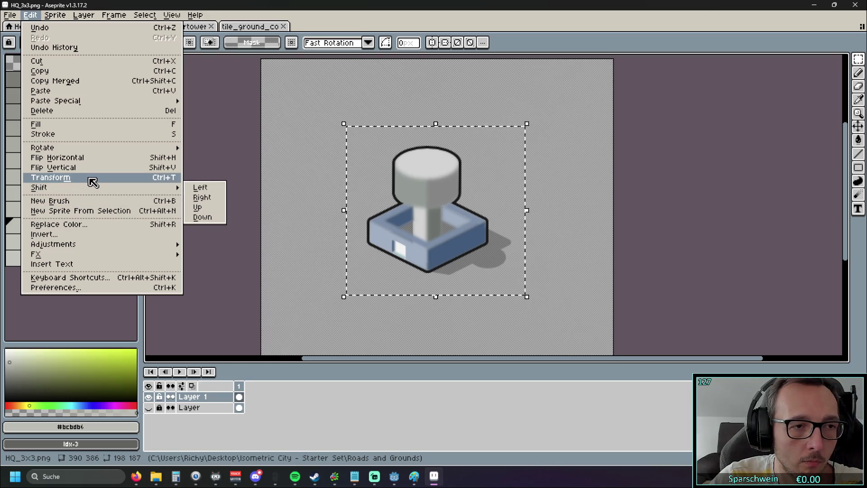
pyautogui.click(92, 181)
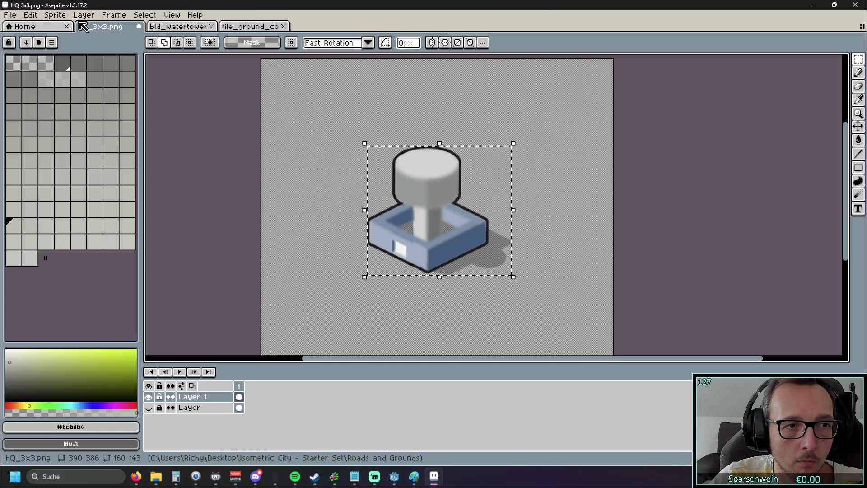
pyautogui.click(55, 15)
pyautogui.moveTo(30, 15)
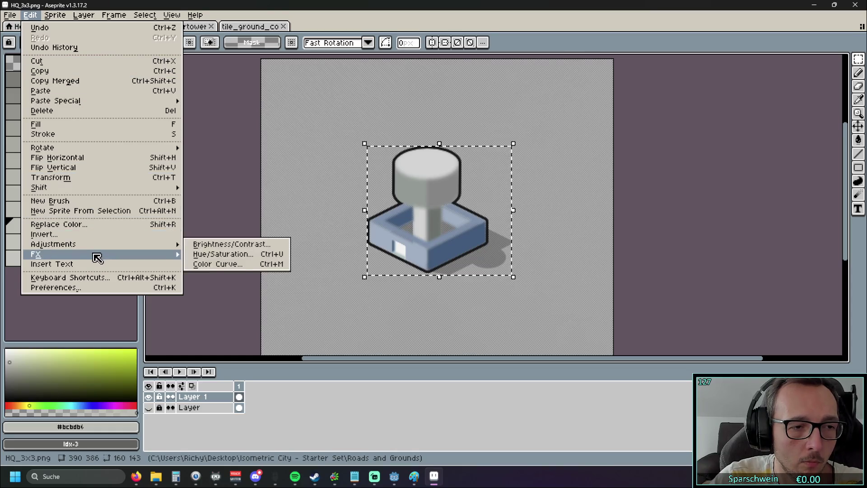
pyautogui.moveTo(93, 254)
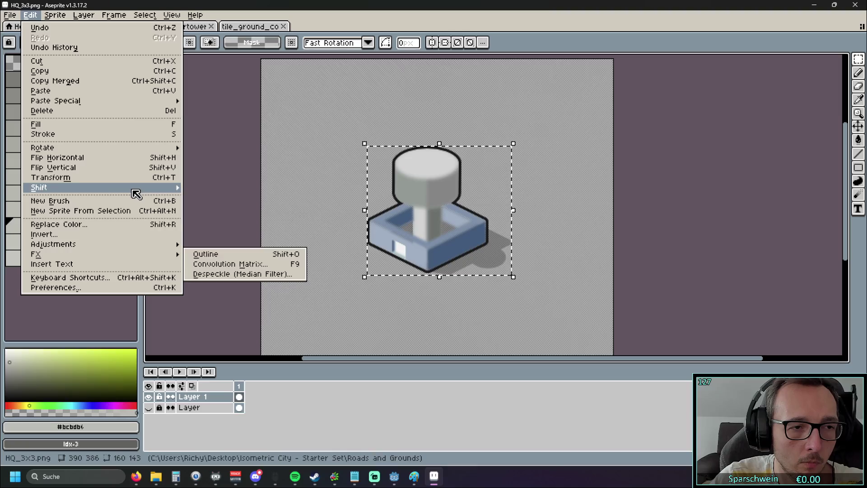
pyautogui.moveTo(132, 191)
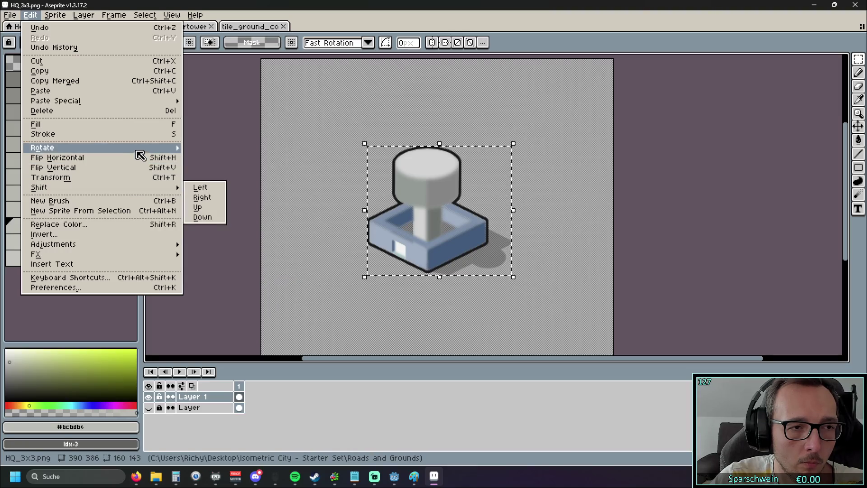
pyautogui.moveTo(140, 149)
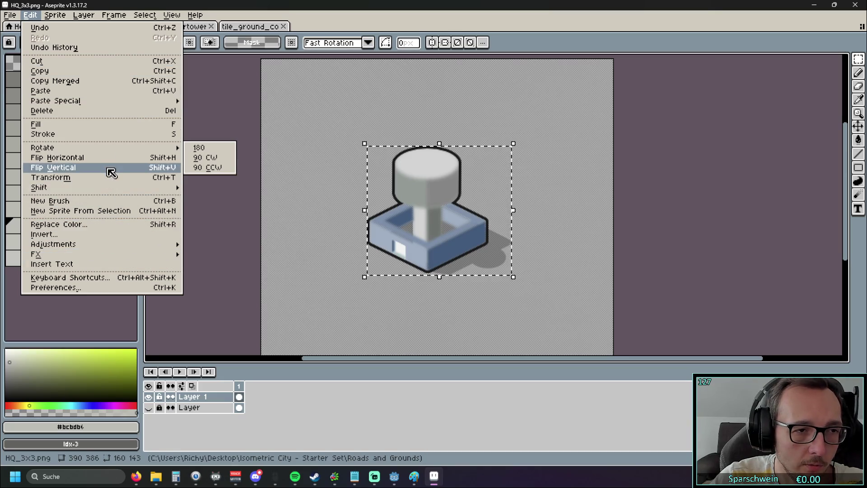
pyautogui.click(530, 130)
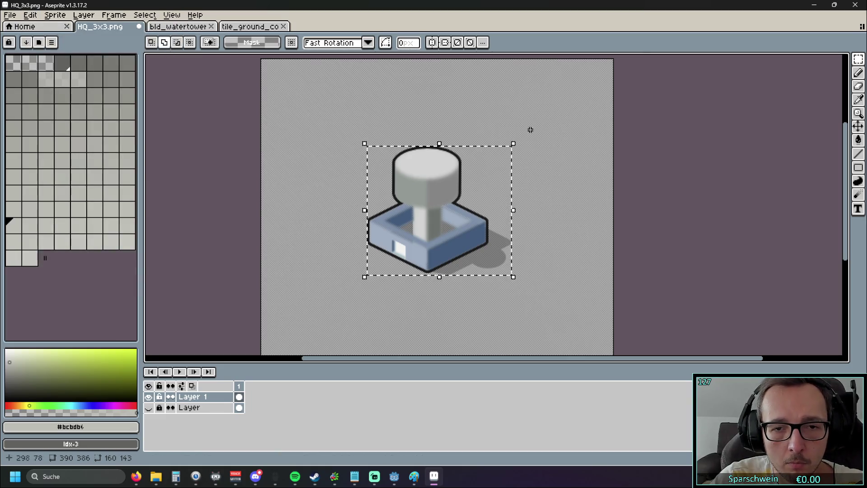
pyautogui.moveTo(514, 145)
pyautogui.mouseDown()
pyautogui.moveTo(562, 112)
pyautogui.moveTo(484, 163)
pyautogui.moveTo(497, 152)
pyautogui.mouseUp()
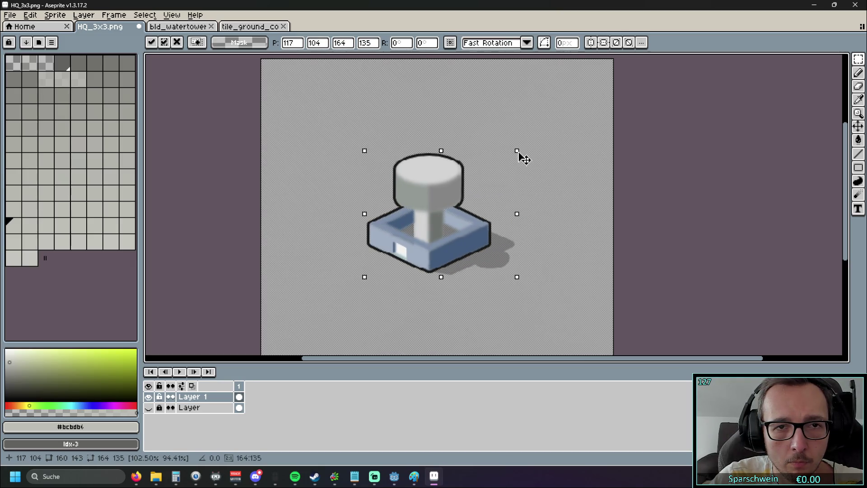
pyautogui.moveTo(485, 174)
pyautogui.mouseDown()
pyautogui.moveTo(559, 115)
pyautogui.moveTo(606, 101)
pyautogui.moveTo(463, 182)
pyautogui.mouseUp()
pyautogui.moveTo(515, 167)
pyautogui.mouseDown()
pyautogui.moveTo(623, 128)
pyautogui.moveTo(645, 94)
pyautogui.moveTo(635, 84)
pyautogui.moveTo(500, 185)
pyautogui.moveTo(635, 81)
pyautogui.moveTo(543, 155)
pyautogui.moveTo(595, 120)
pyautogui.moveTo(545, 152)
pyautogui.moveTo(552, 153)
pyautogui.moveTo(484, 153)
pyautogui.moveTo(509, 153)
pyautogui.moveTo(480, 169)
pyautogui.moveTo(498, 154)
pyautogui.moveTo(492, 165)
pyautogui.moveTo(500, 167)
pyautogui.moveTo(501, 158)
pyautogui.mouseUp()
pyautogui.hotkey('ctrl', 'd')
pyautogui.hotkey('ctrl', 'shift', 'd')
pyautogui.click(516, 126)
pyautogui.moveTo(530, 116); pyautogui.dragTo(305, 313)
pyautogui.click(395, 258)
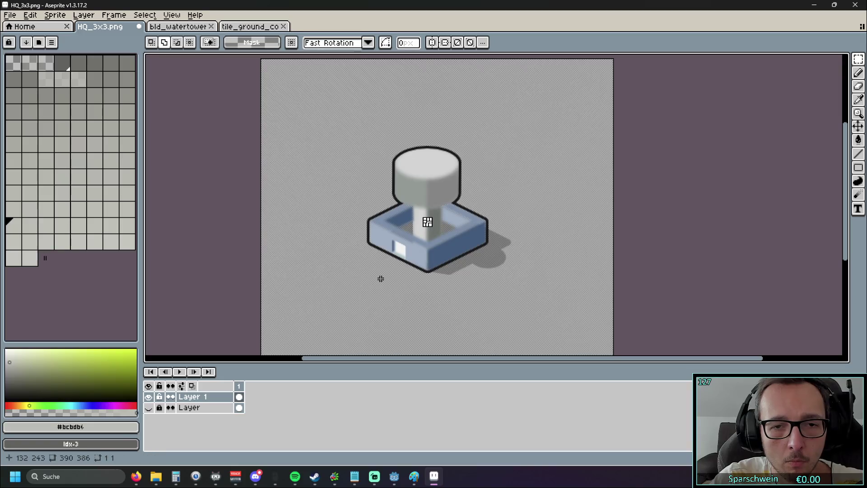
pyautogui.click(195, 407)
pyautogui.click(190, 397)
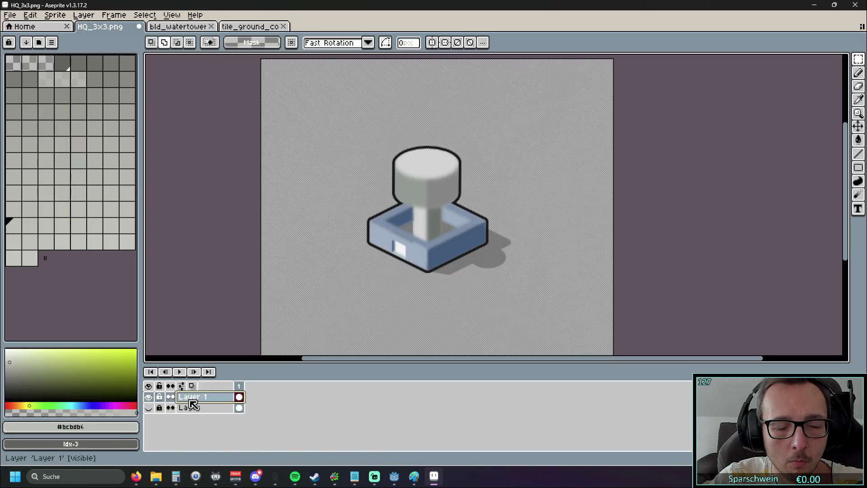
pyautogui.moveTo(342, 111)
pyautogui.mouseDown()
pyautogui.moveTo(505, 313)
pyautogui.moveTo(522, 302)
pyautogui.mouseUp()
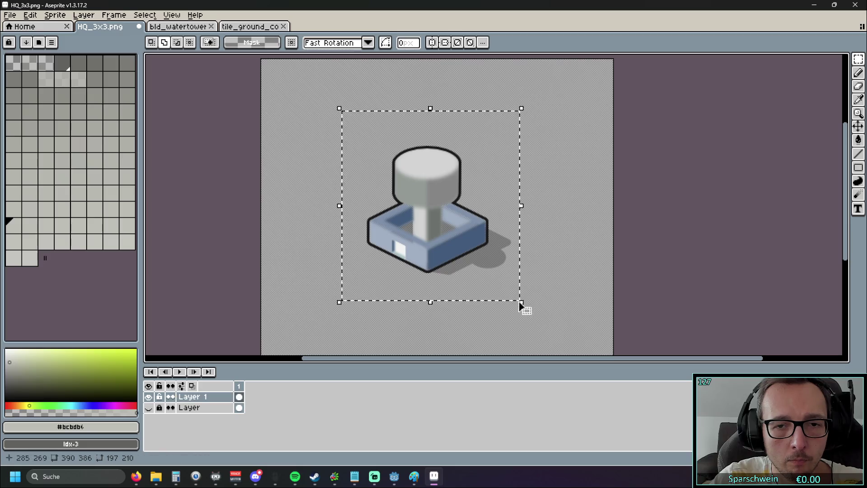
pyautogui.click(11, 16)
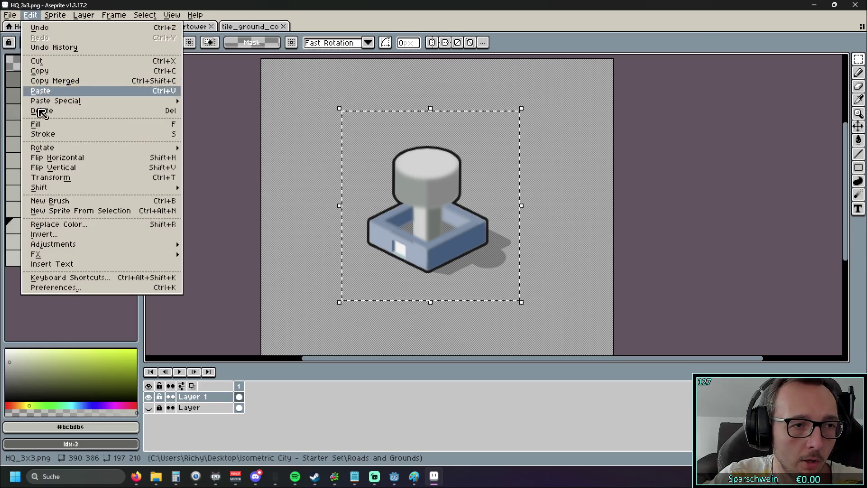
pyautogui.click(67, 179)
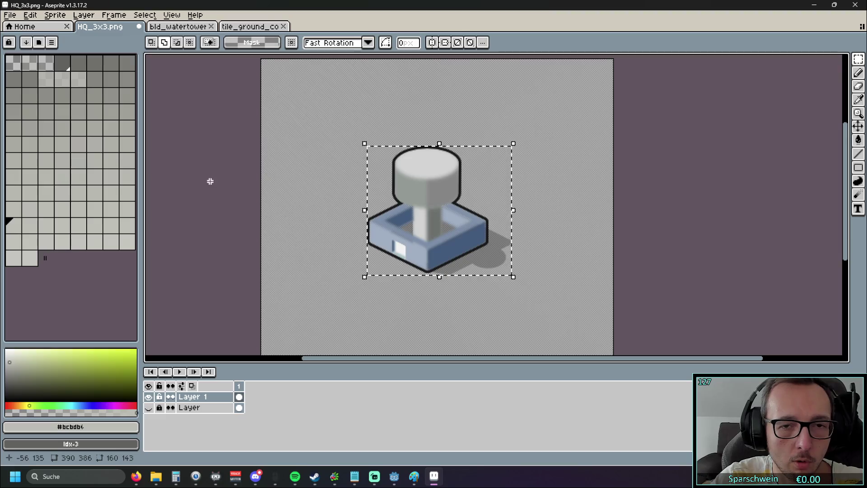
pyautogui.scroll(2, 519, 183)
pyautogui.scroll(-1, 533, 183)
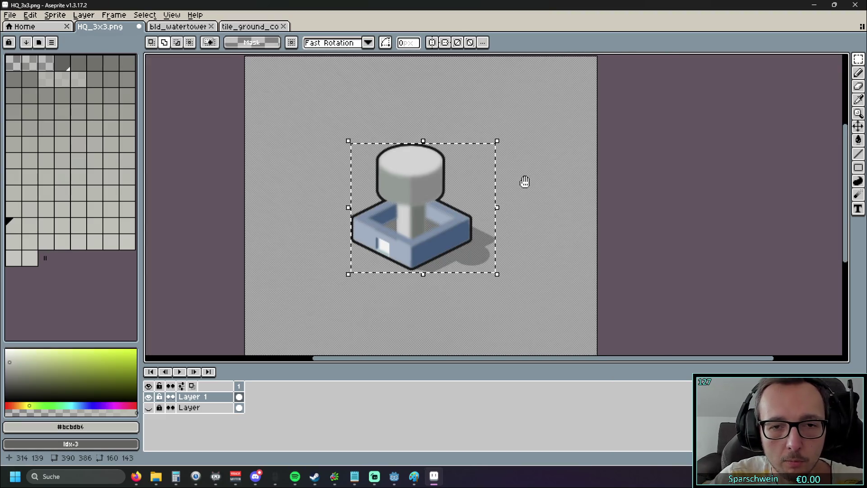
pyautogui.hscroll(1, 515, 183)
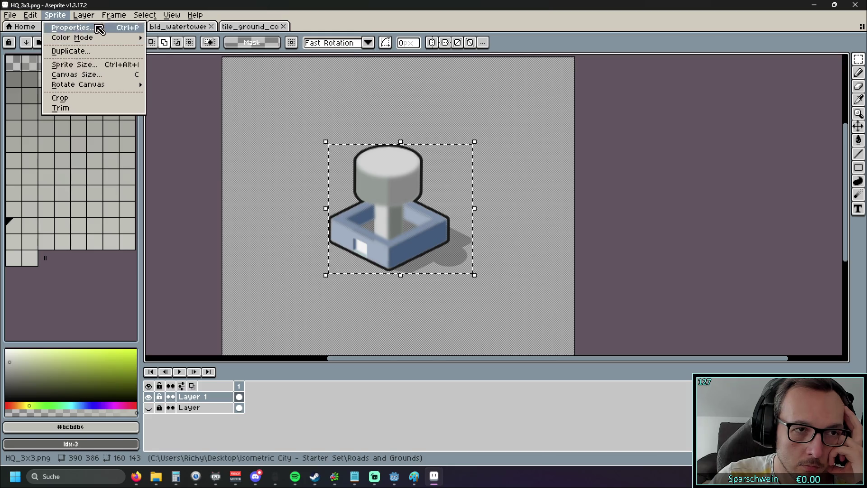
pyautogui.moveTo(96, 18)
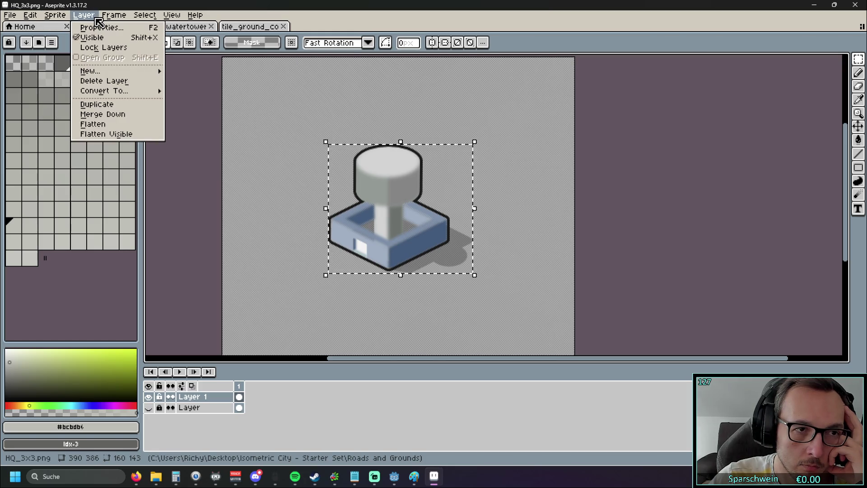
pyautogui.click(99, 28)
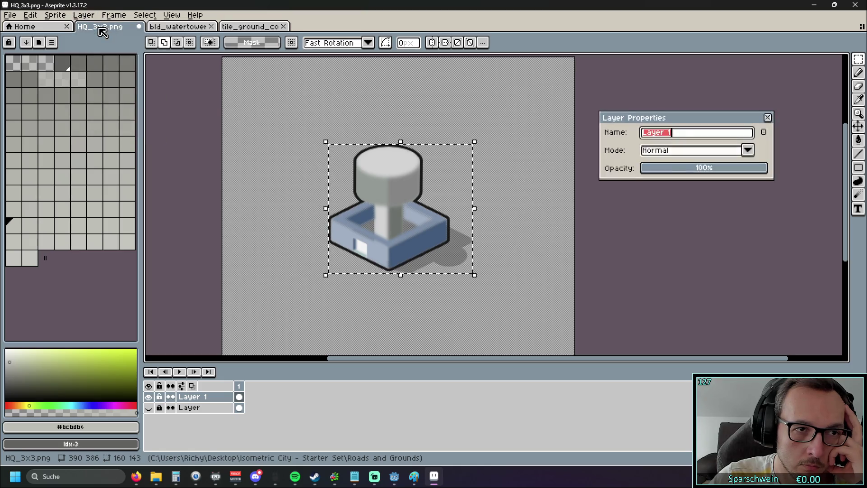
pyautogui.click(748, 151)
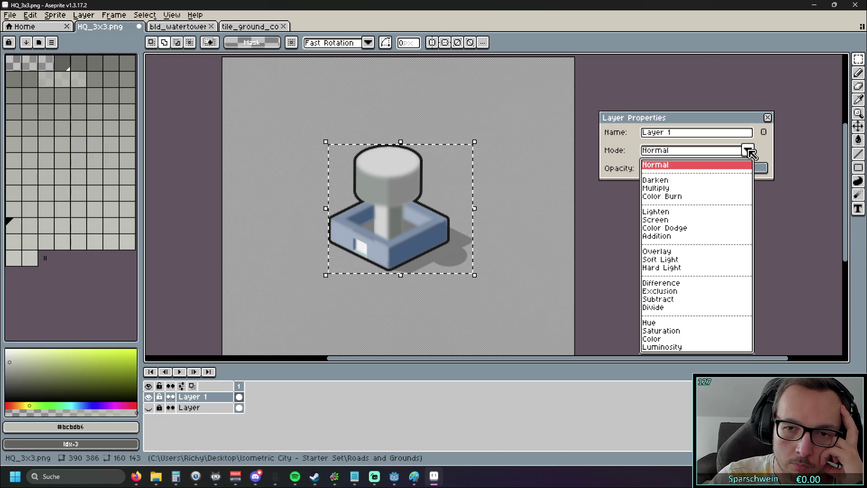
pyautogui.click(749, 153)
pyautogui.click(767, 118)
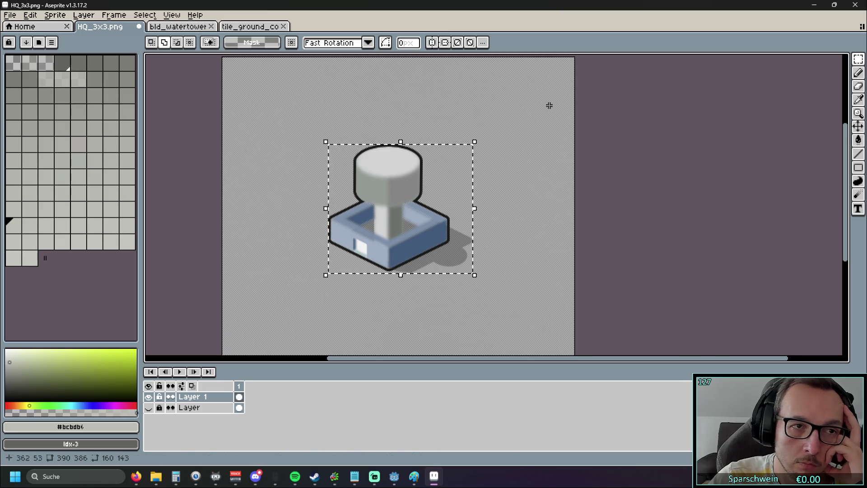
pyautogui.click(121, 16)
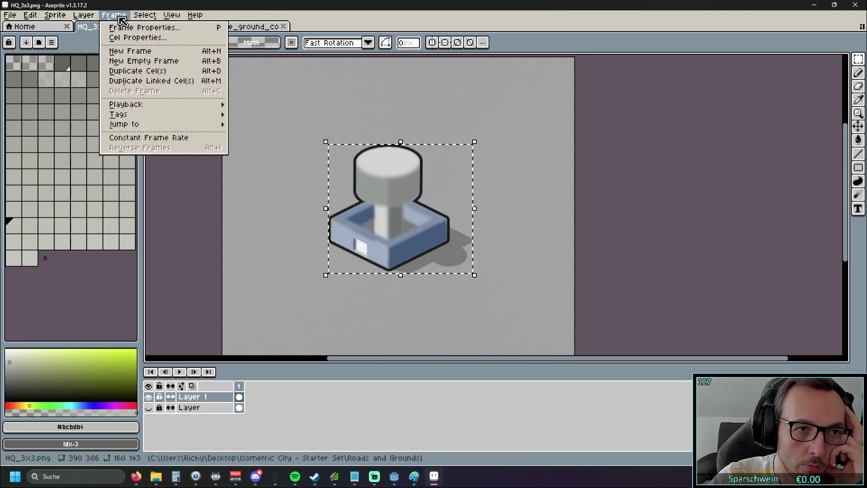
pyautogui.moveTo(69, 18)
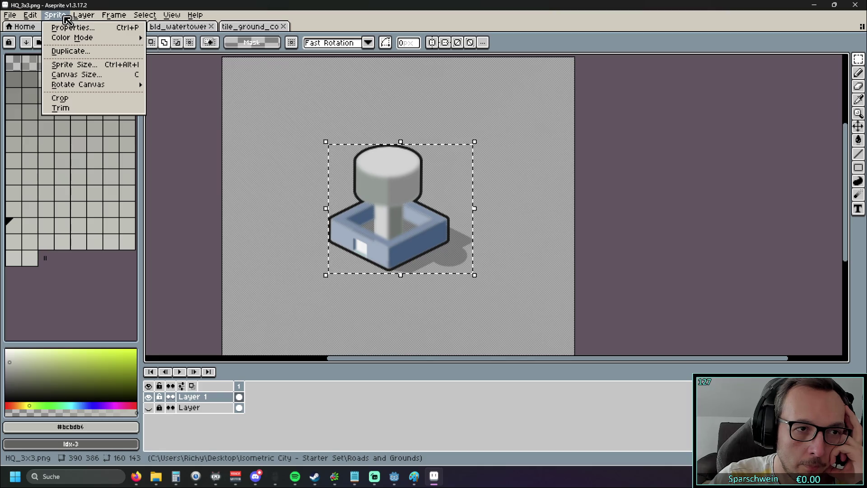
pyautogui.click(84, 68)
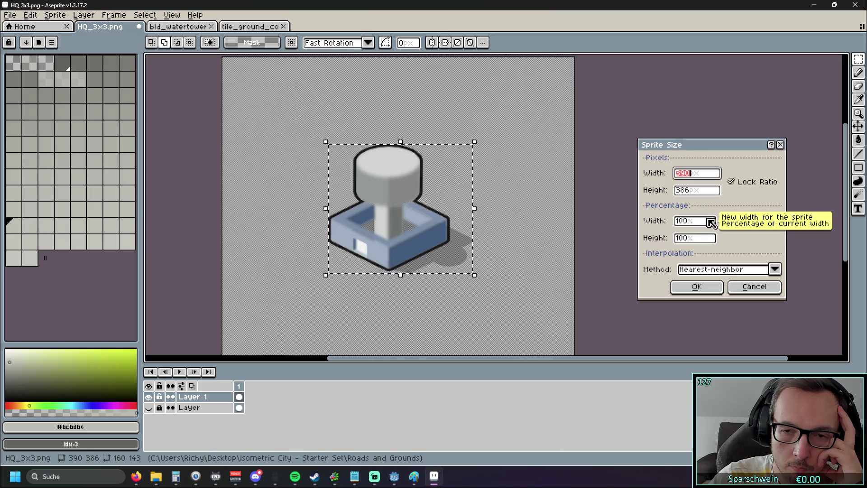
pyautogui.click(782, 145)
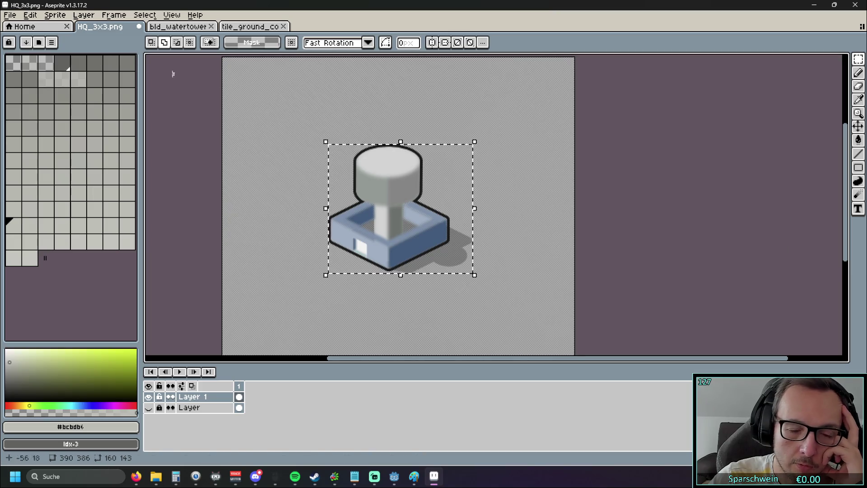
pyautogui.click(53, 16)
pyautogui.moveTo(30, 16)
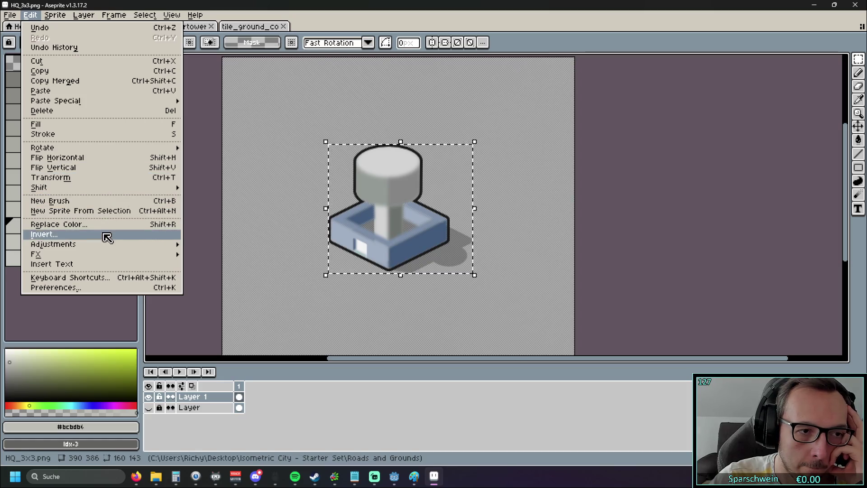
pyautogui.moveTo(107, 246)
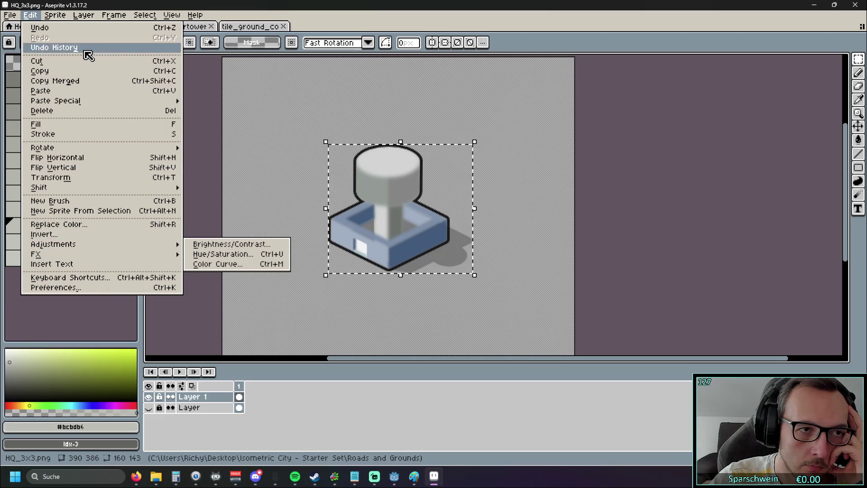
pyautogui.click(475, 142)
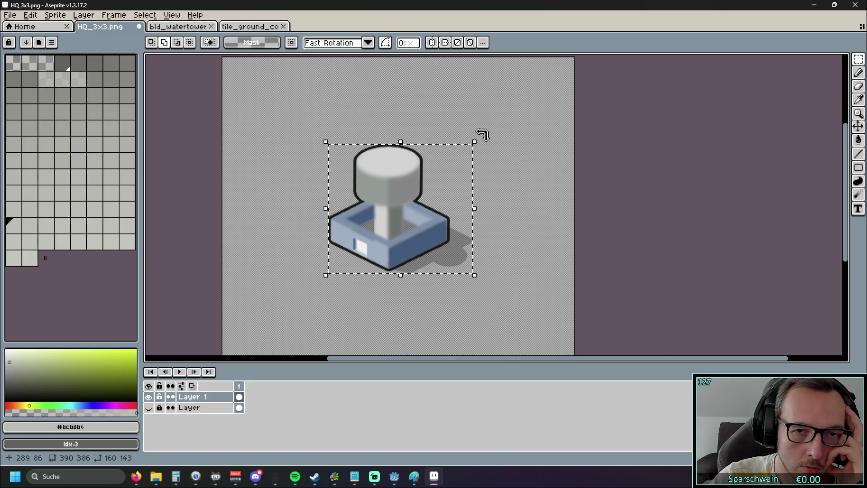
# Try scaling the water tower to 164x145, undo it, and check pivot, symmetry and rotation options
pyautogui.moveTo(474, 142)
pyautogui.mouseDown()
pyautogui.moveTo(483, 149)
pyautogui.moveTo(472, 145)
pyautogui.moveTo(486, 148)
pyautogui.moveTo(538, 97)
pyautogui.moveTo(621, 60)
pyautogui.moveTo(548, 132)
pyautogui.moveTo(345, 273)
pyautogui.moveTo(570, 105)
pyautogui.moveTo(412, 224)
pyautogui.moveTo(499, 139)
pyautogui.mouseUp()
pyautogui.press('Return')
pyautogui.hotkey('ctrl', 'z')
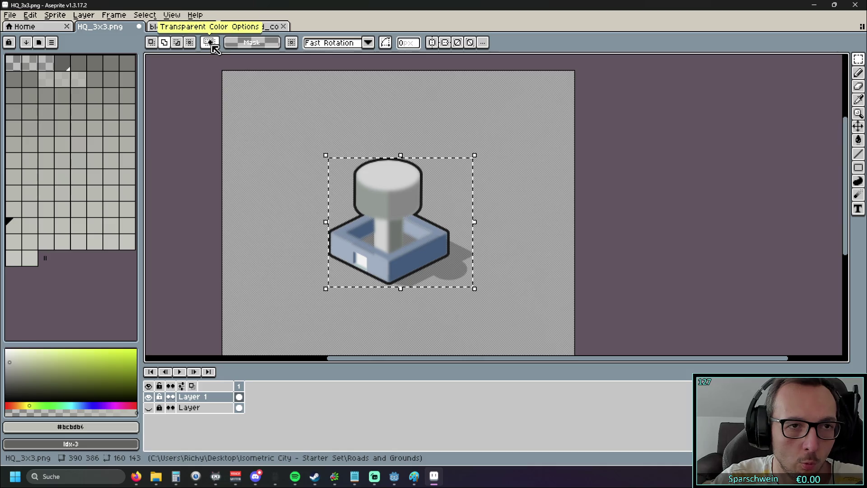
pyautogui.click(293, 43)
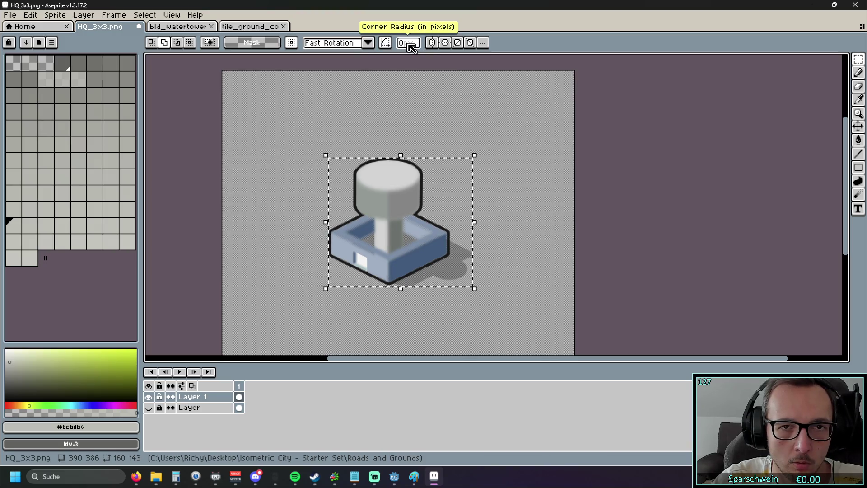
pyautogui.click(430, 45)
pyautogui.click(431, 45)
pyautogui.click(368, 43)
pyautogui.click(369, 43)
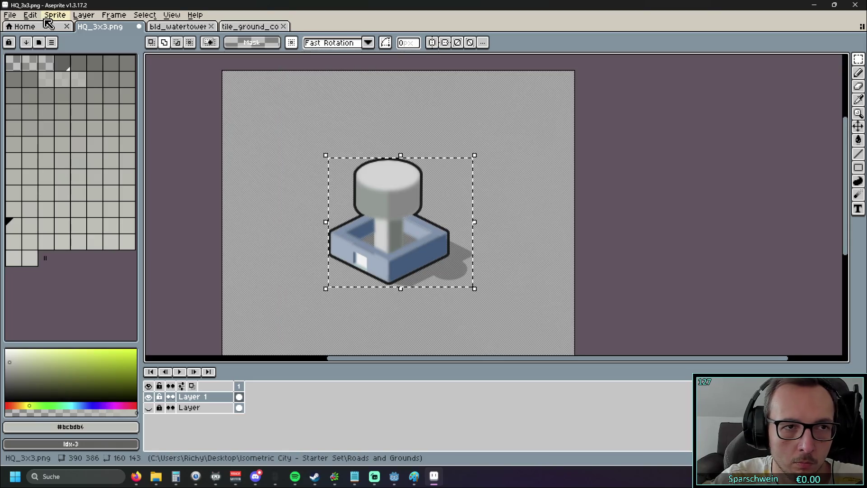
# Look through the Edit menu and palette options, closing both without changes
pyautogui.click(30, 16)
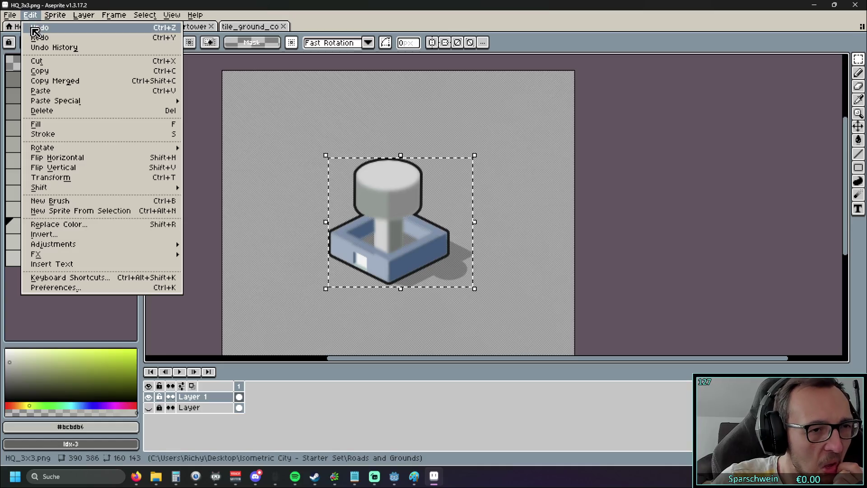
pyautogui.moveTo(87, 192)
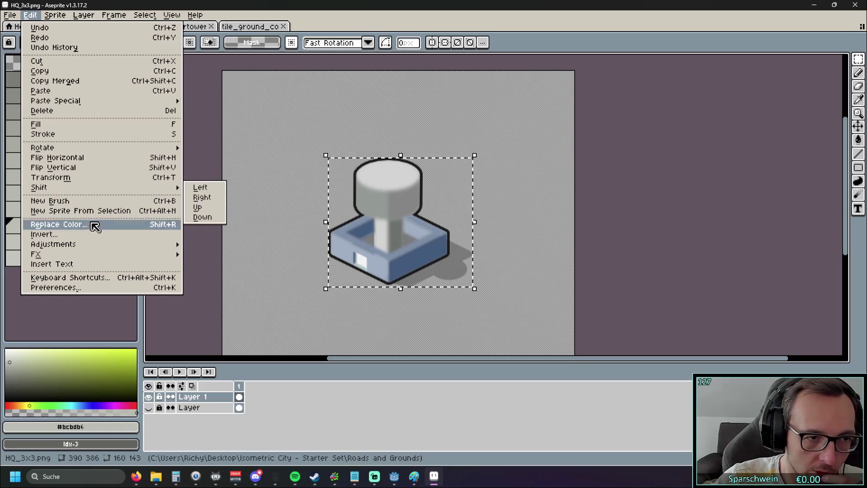
pyautogui.moveTo(83, 256)
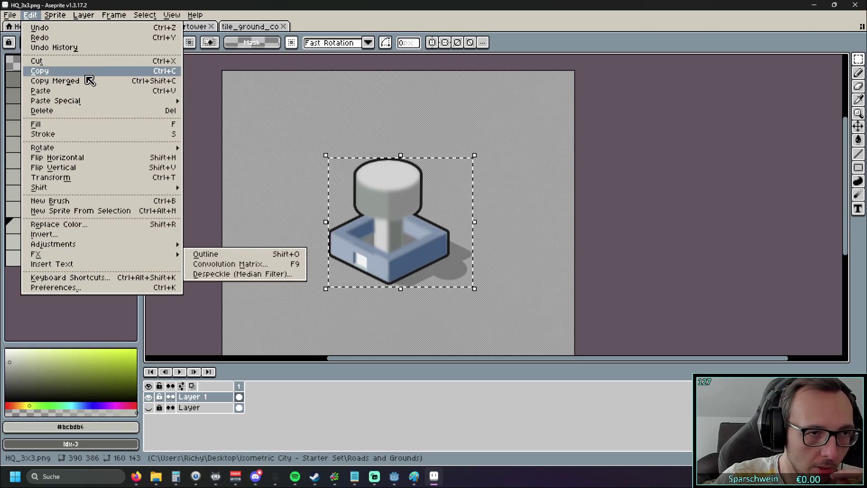
pyautogui.click(338, 25)
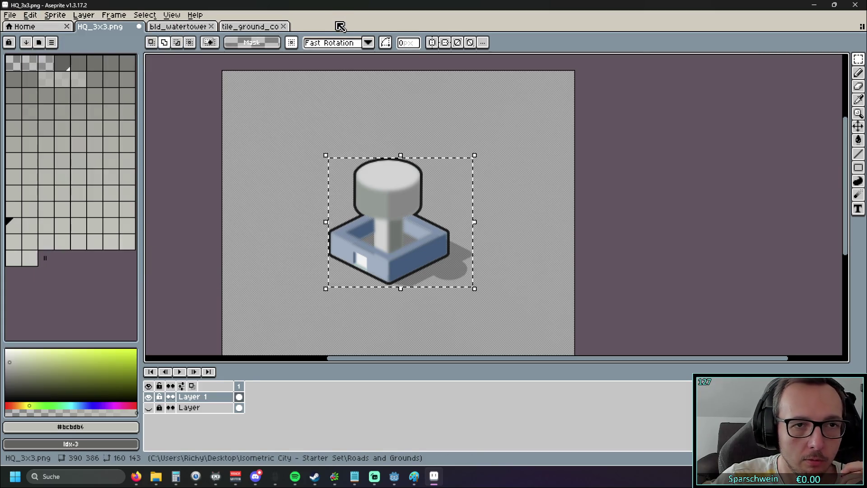
pyautogui.click(53, 43)
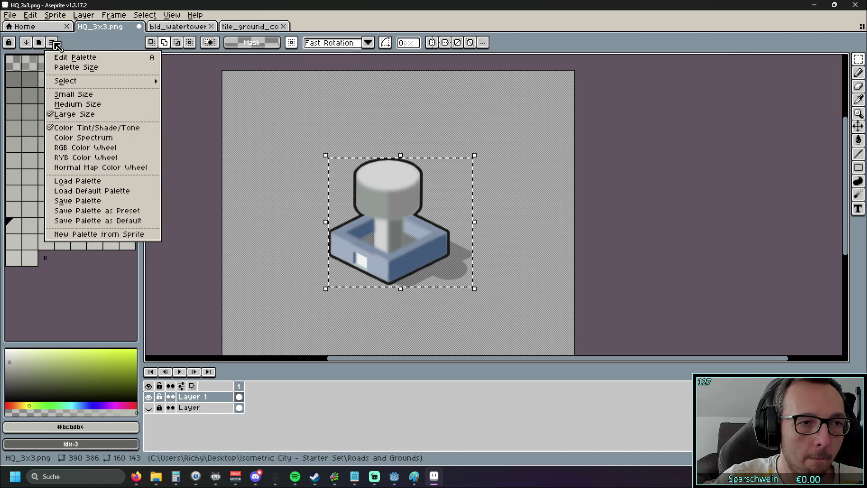
pyautogui.moveTo(88, 83)
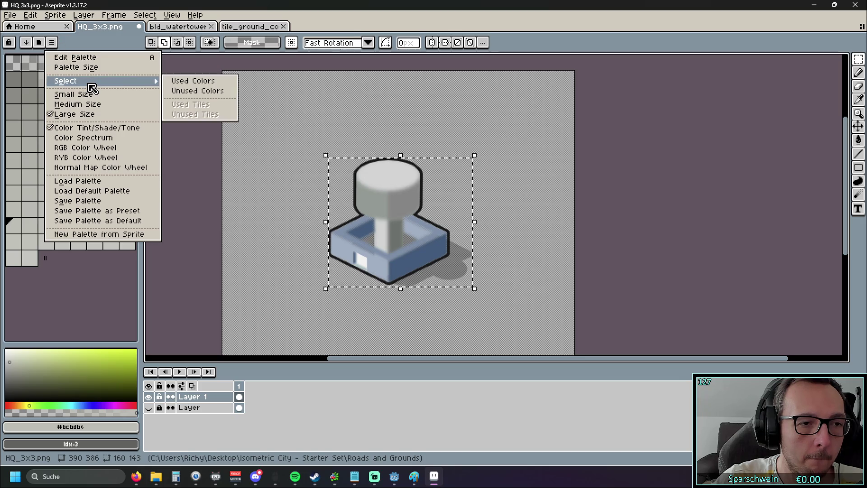
pyautogui.click(55, 45)
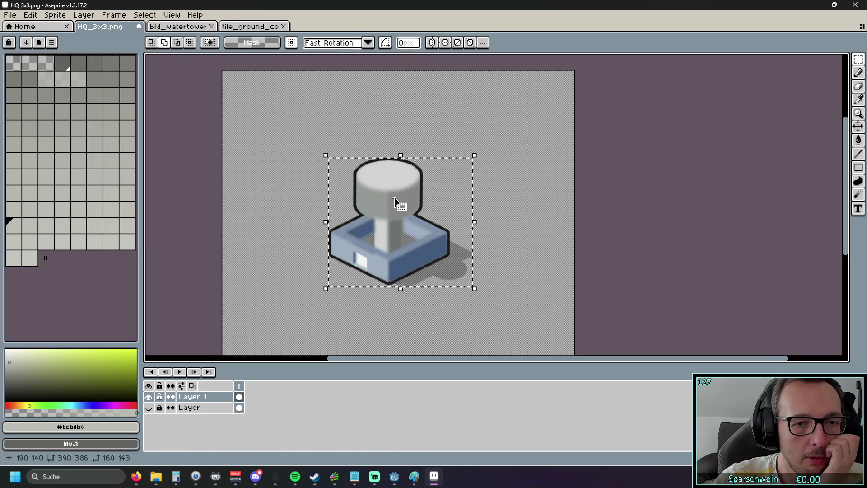
# Select the water tower and try Edit > Transform on it
pyautogui.hotkey('ctrl', 'd')
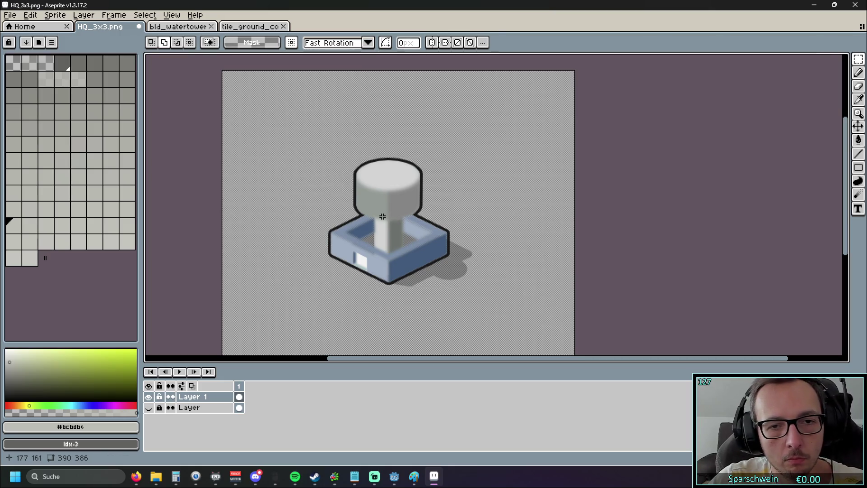
pyautogui.moveTo(276, 138); pyautogui.dragTo(478, 302)
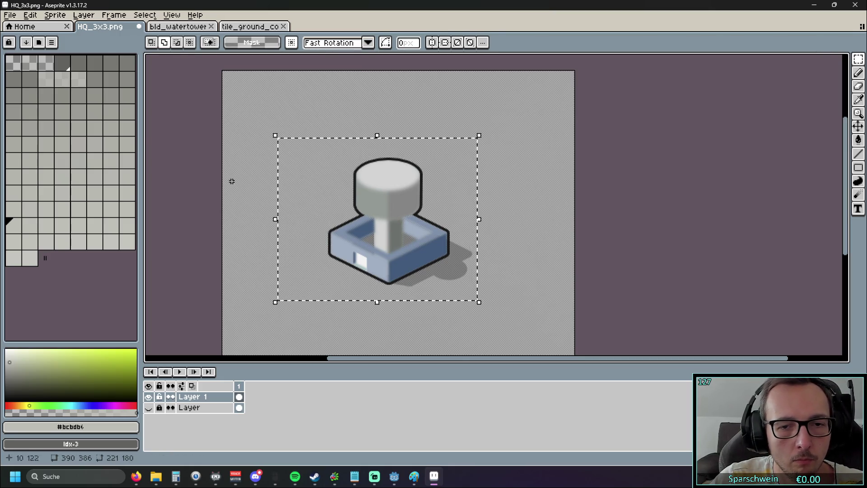
pyautogui.click(10, 15)
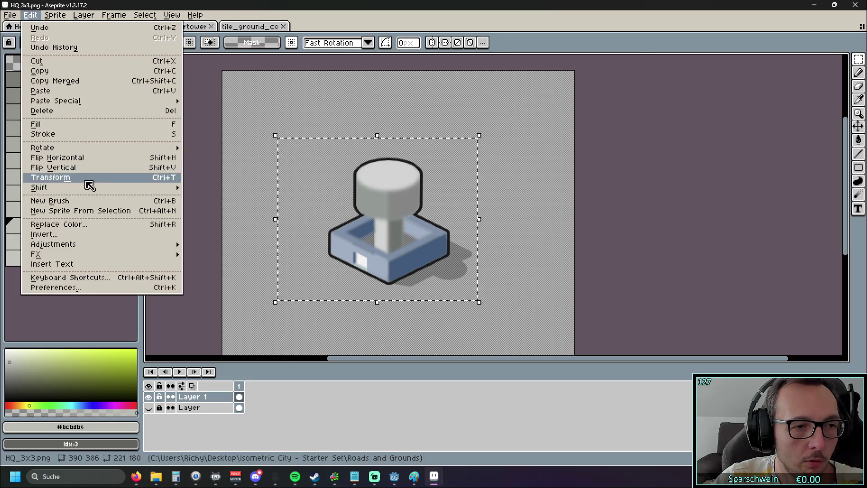
pyautogui.click(83, 181)
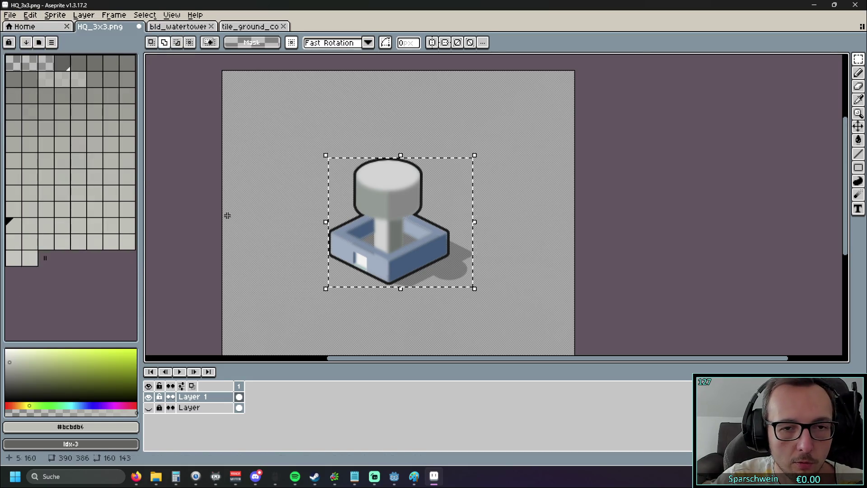
pyautogui.scroll(2, 296, 196)
pyautogui.scroll(-1, 296, 196)
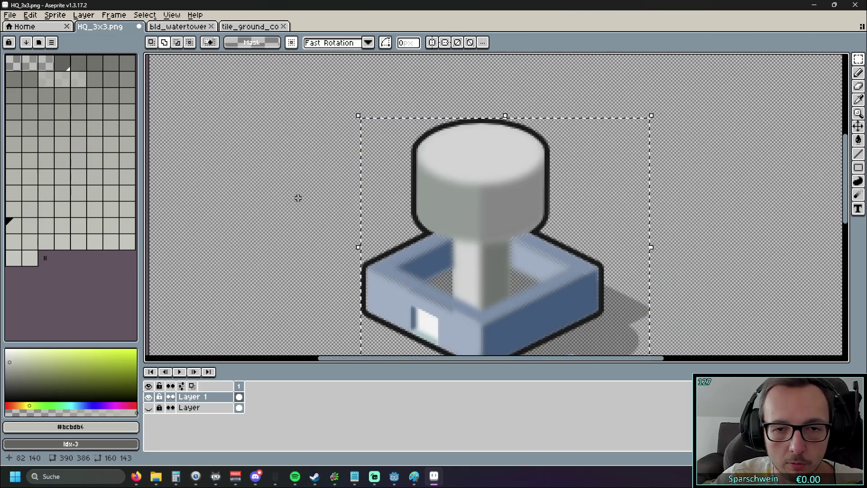
pyautogui.moveTo(296, 196); pyautogui.dragTo(246, 146)
# Drop the selection, reselect the tower with a rectangle, and cut it from the tile
pyautogui.hotkey('ctrl', 'd')
pyautogui.scroll(-2, 252, 146)
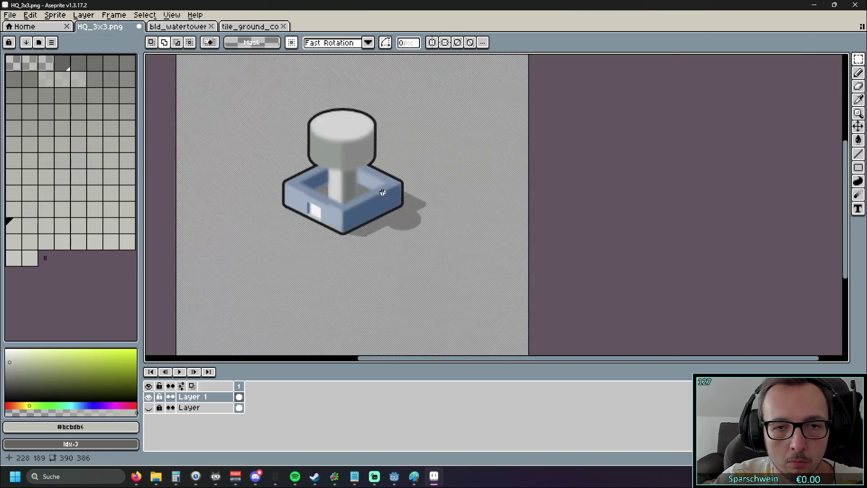
pyautogui.scroll(4, 322, 192)
pyautogui.scroll(-1, 312, 189)
pyautogui.scroll(1, 310, 185)
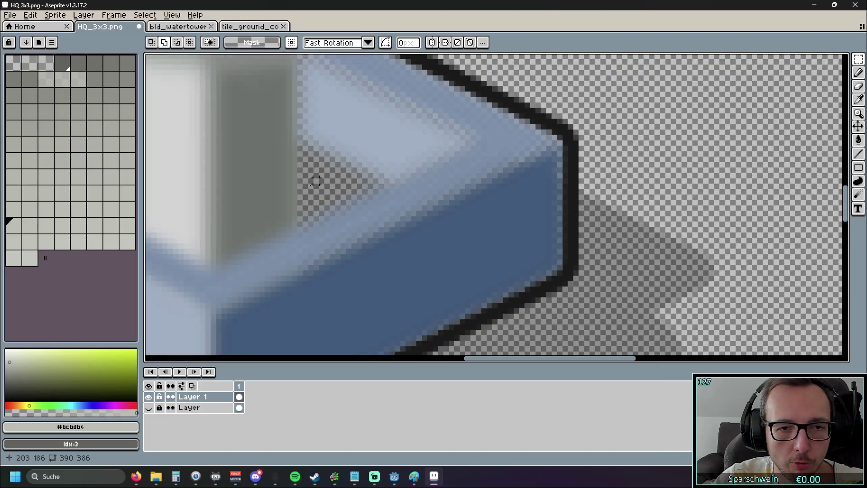
pyautogui.scroll(-3, 316, 181)
pyautogui.scroll(-1, 426, 180)
pyautogui.moveTo(421, 134); pyautogui.dragTo(310, 239)
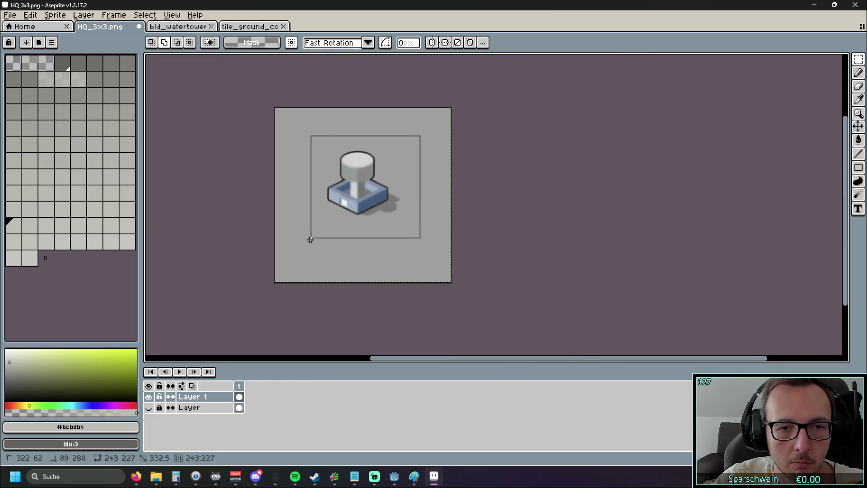
pyautogui.scroll(2, 316, 235)
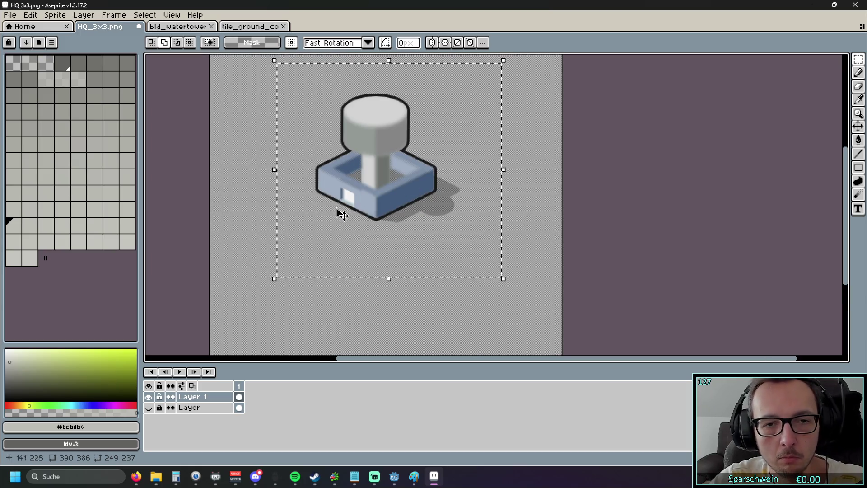
pyautogui.hotkey('ctrl', 'x')
pyautogui.scroll(-2, 333, 201)
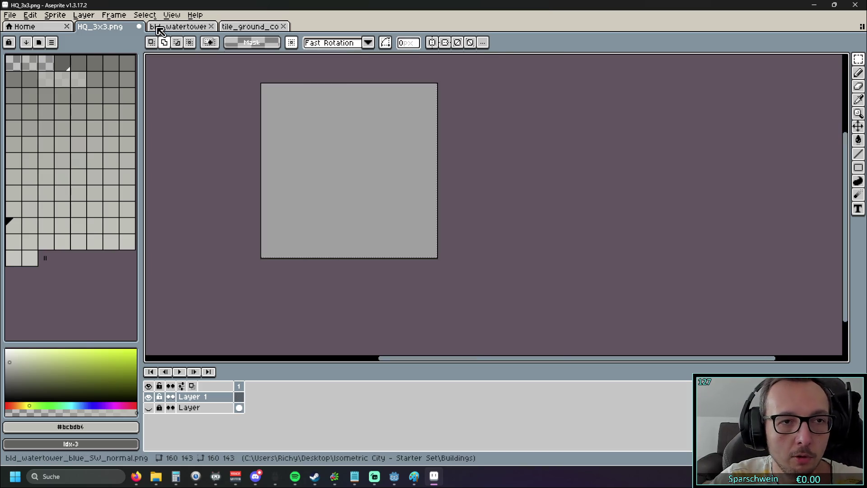
# In bld_watertower, resize the sprite to 150% width (240×214)
pyautogui.click(179, 26)
pyautogui.click(336, 198)
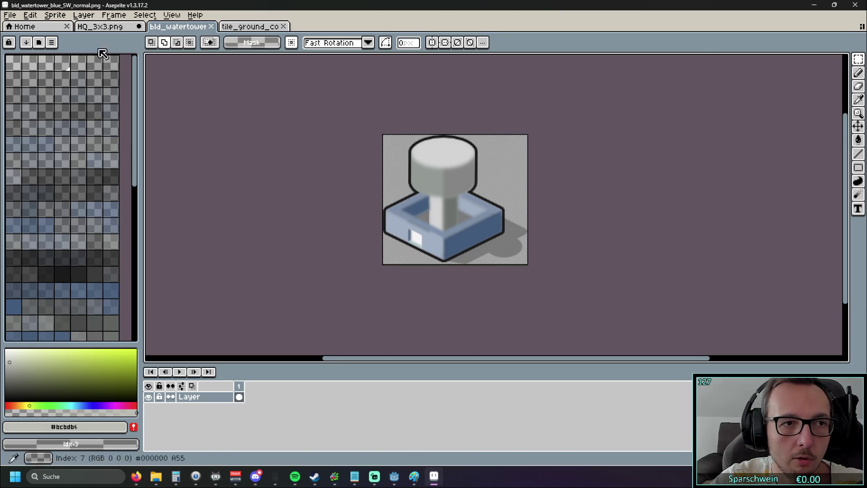
pyautogui.click(55, 15)
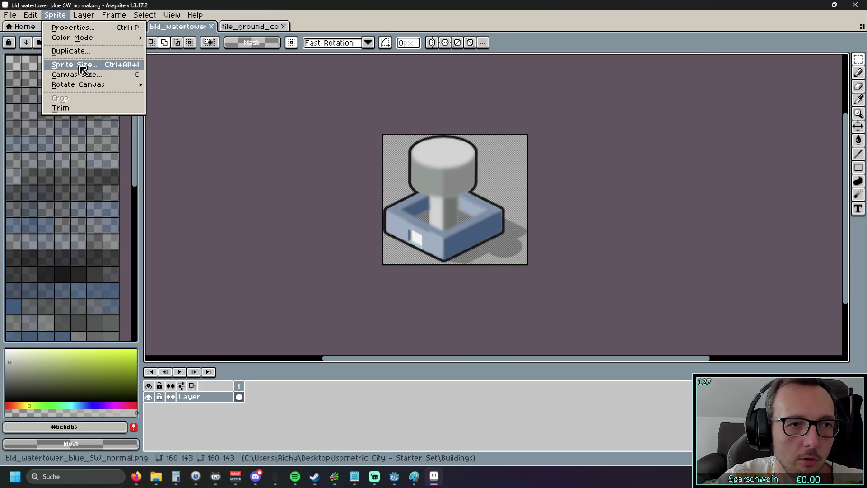
pyautogui.click(81, 65)
pyautogui.click(691, 221)
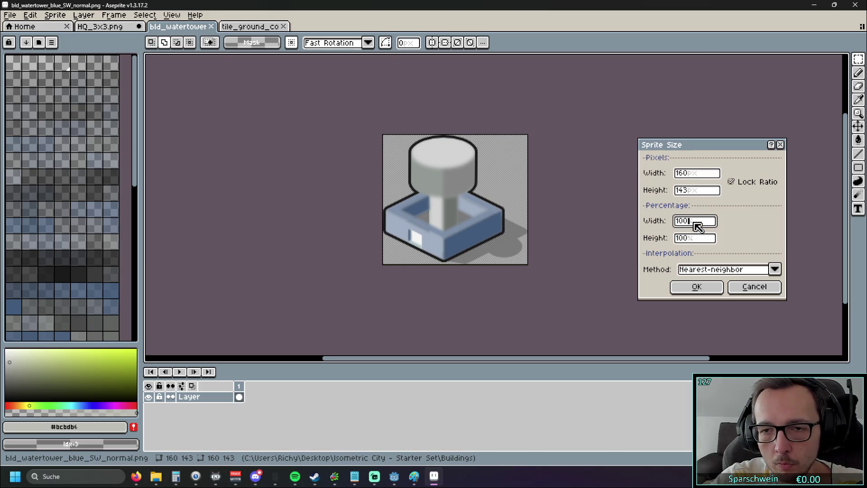
pyautogui.write('150')
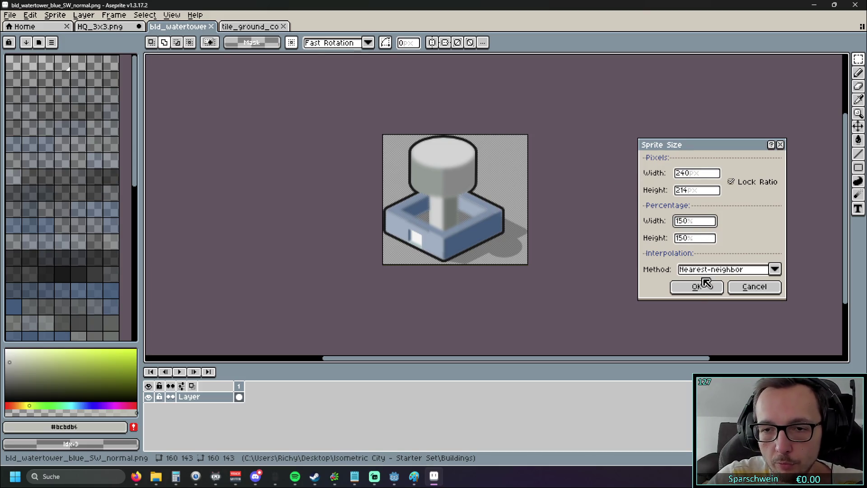
pyautogui.click(700, 285)
# Copy the whole enlarged tower and return to the HQ_3x3 tile
pyautogui.hotkey('ctrl', 'a')
pyautogui.hotkey('ctrl', 'c')
pyautogui.hotkey('ctrl', 'shift', 'Tab')
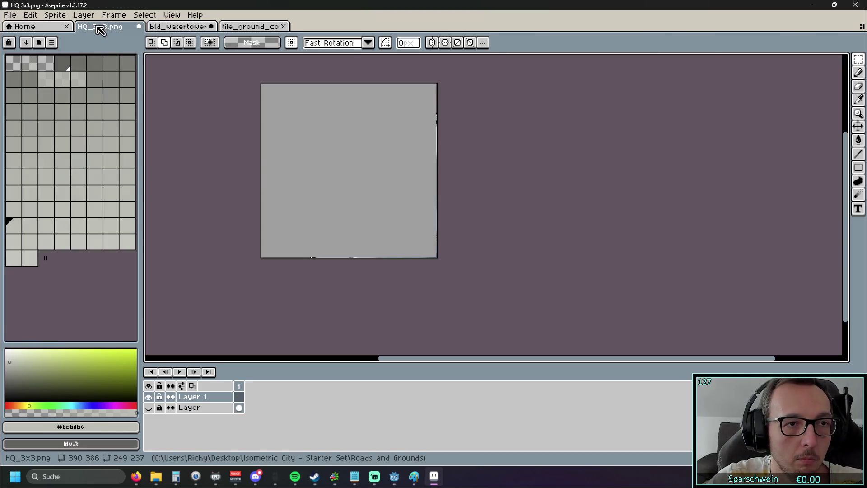
# Paste the 240x214 tower, show the ground layer, and settle the tower onto the speckled tile
pyautogui.hotkey('ctrl', 'v')
pyautogui.scroll(1, 489, 196)
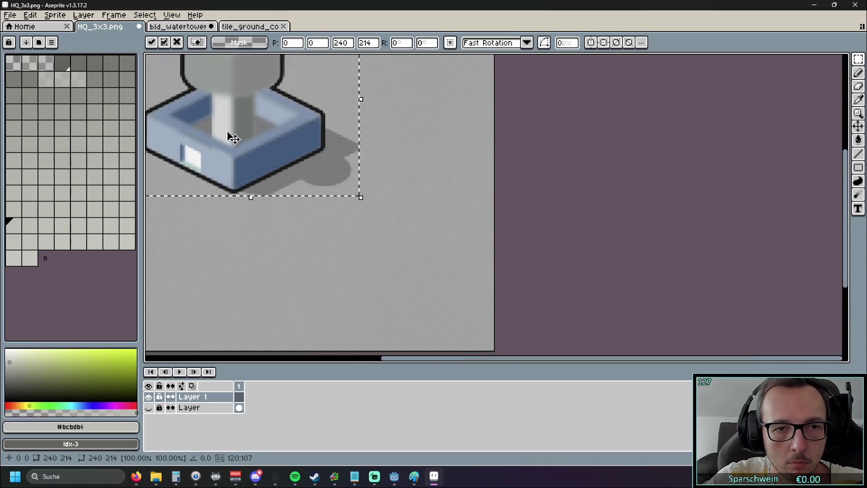
pyautogui.moveTo(228, 135); pyautogui.dragTo(320, 195)
pyautogui.hscroll(-2, 650, 222)
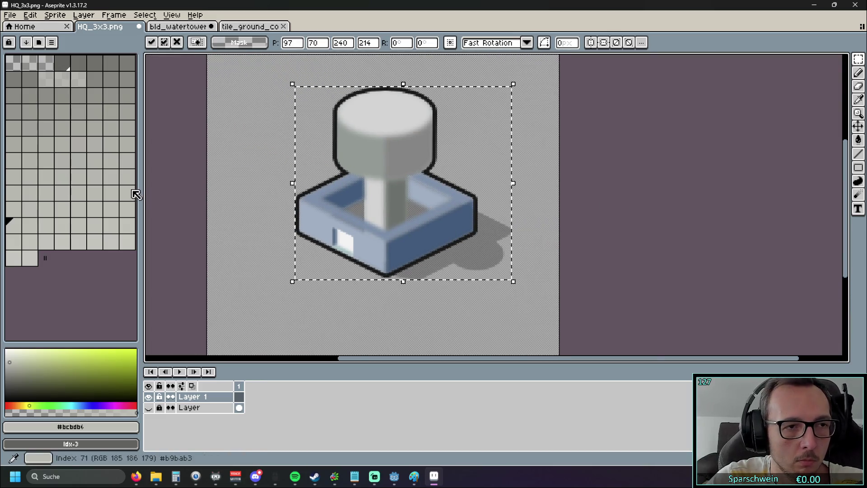
pyautogui.click(151, 407)
pyautogui.moveTo(407, 225)
pyautogui.mouseDown()
pyautogui.moveTo(396, 191)
pyautogui.moveTo(402, 186)
pyautogui.mouseUp()
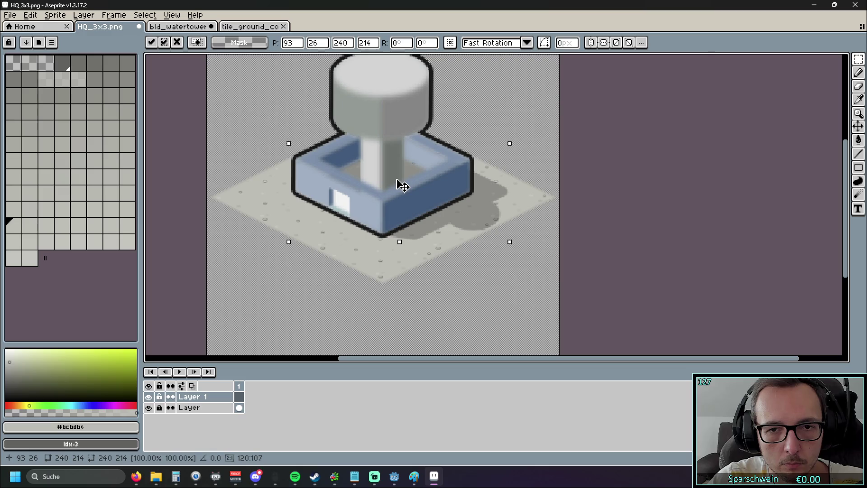
pyautogui.moveTo(403, 185); pyautogui.dragTo(403, 175)
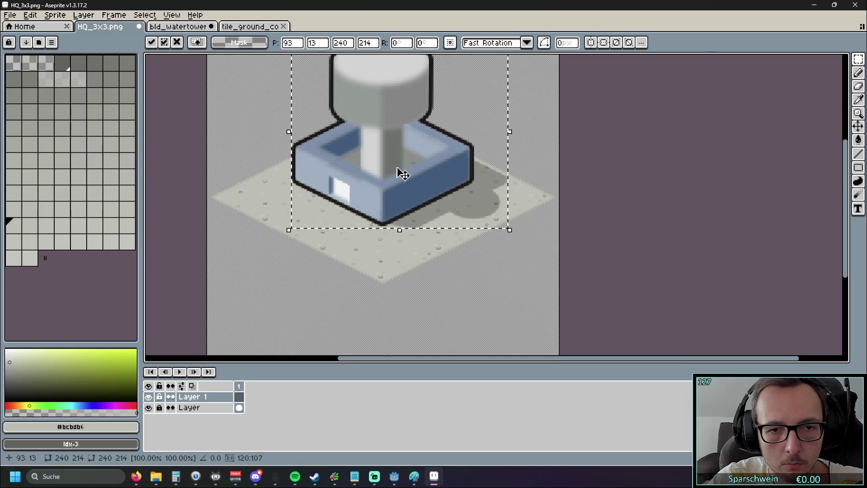
pyautogui.click(410, 247)
# Inspect the placed tower, check the file browser, then return to Aseprite's Layer menu
pyautogui.scroll(1, 439, 288)
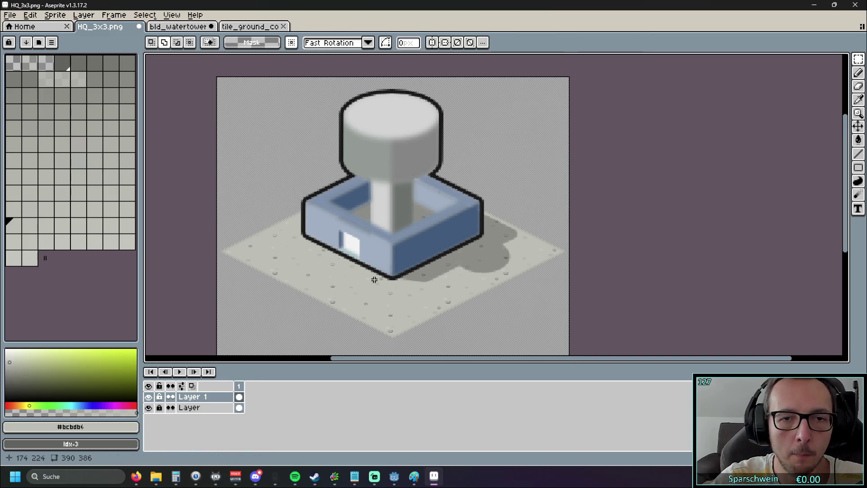
pyautogui.scroll(2, 377, 280)
pyautogui.scroll(-2, 412, 280)
pyautogui.scroll(1, 431, 297)
pyautogui.scroll(-1, 433, 300)
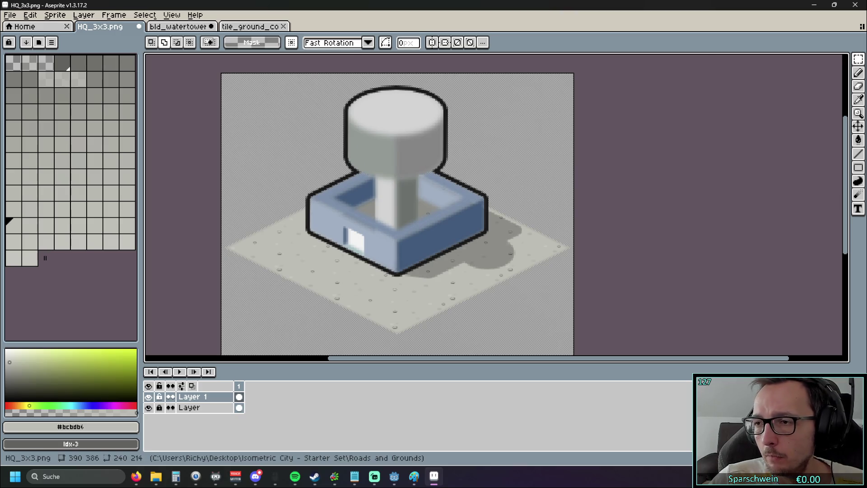
pyautogui.hotkey('alt', 'Tab')
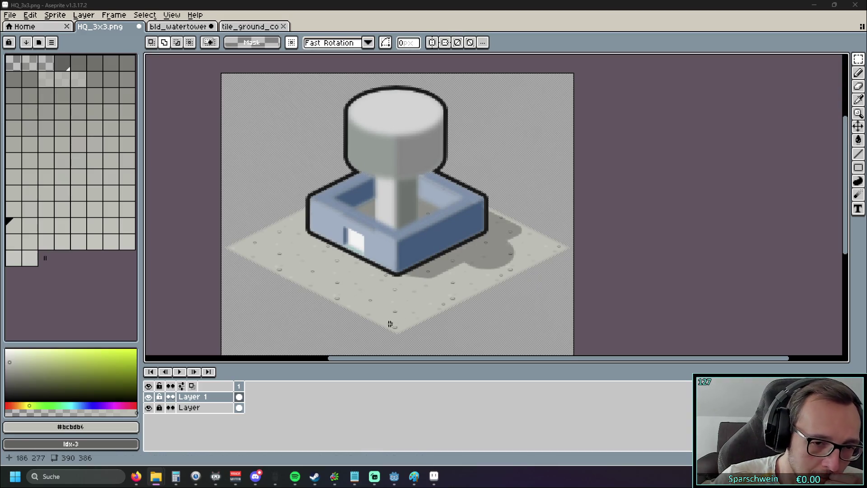
pyautogui.click(83, 18)
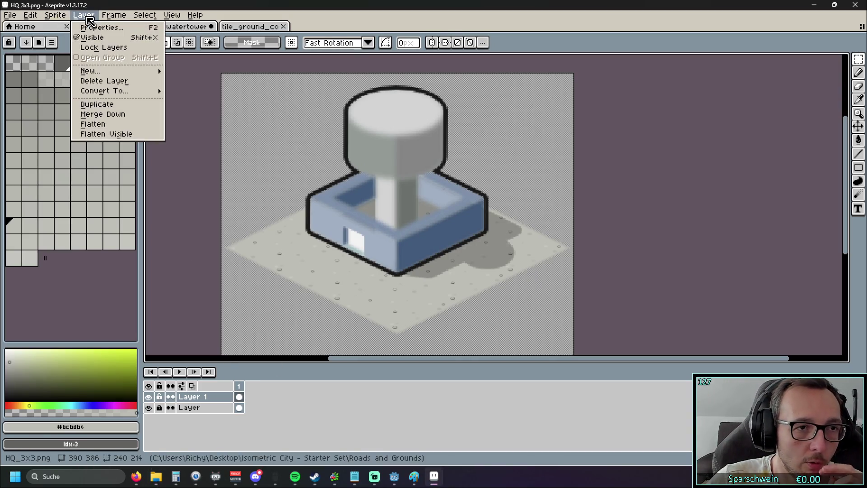
# Add a new Layer 2 and hide the water tower layer
pyautogui.moveTo(93, 71)
pyautogui.click(199, 73)
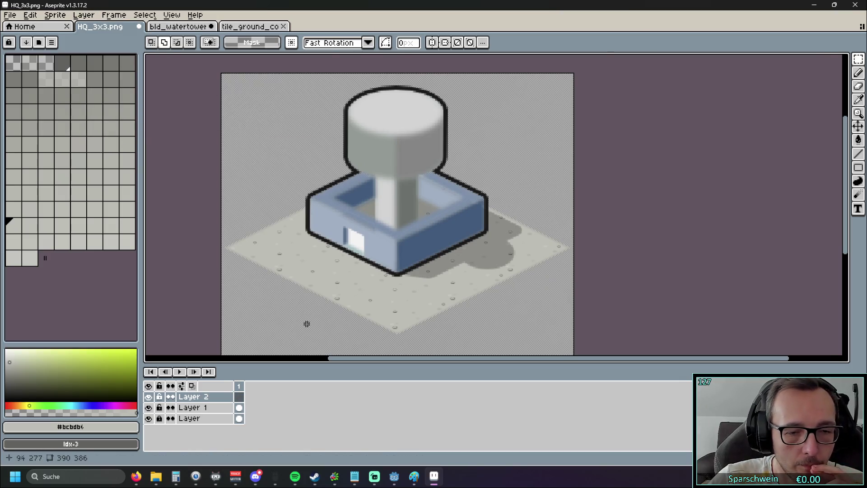
pyautogui.scroll(2, 306, 323)
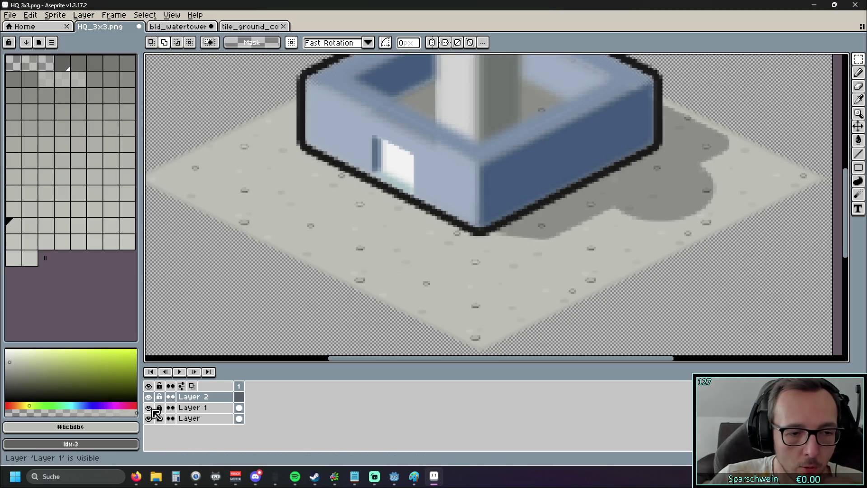
pyautogui.click(149, 408)
pyautogui.moveTo(387, 202)
pyautogui.mouseDown()
pyautogui.moveTo(422, 270)
pyautogui.moveTo(536, 256)
pyautogui.mouseUp()
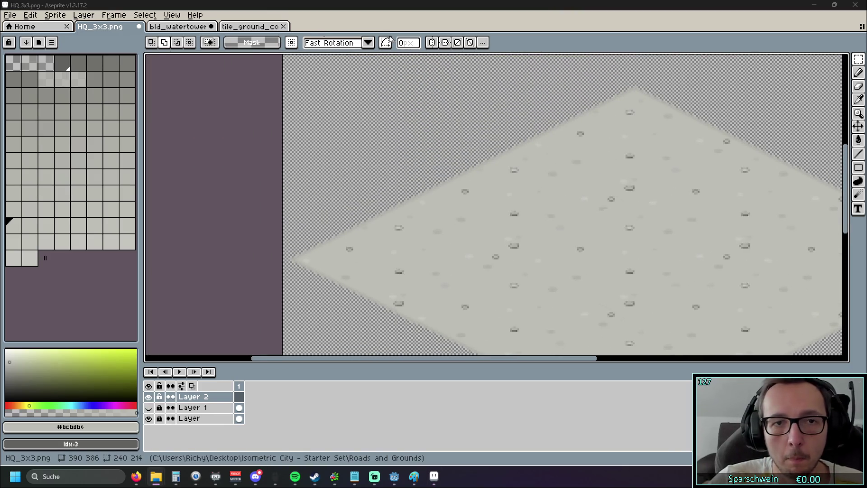
# Copy prop_fence_wood_SE_normal.png and paste the fence at the ground tile's left corner
pyautogui.moveTo(427, 25); pyautogui.dragTo(360, 32)
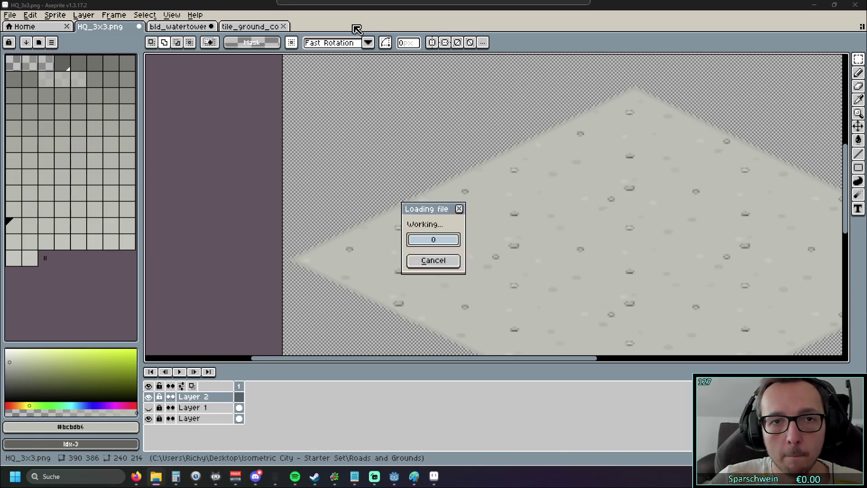
pyautogui.scroll(3, 505, 190)
pyautogui.hotkey('ctrl', 'a')
pyautogui.click(178, 26)
pyautogui.click(100, 26)
pyautogui.hotkey('ctrl', 'v')
pyautogui.moveTo(342, 211)
pyautogui.mouseDown()
pyautogui.moveTo(358, 219)
pyautogui.moveTo(344, 239)
pyautogui.mouseUp()
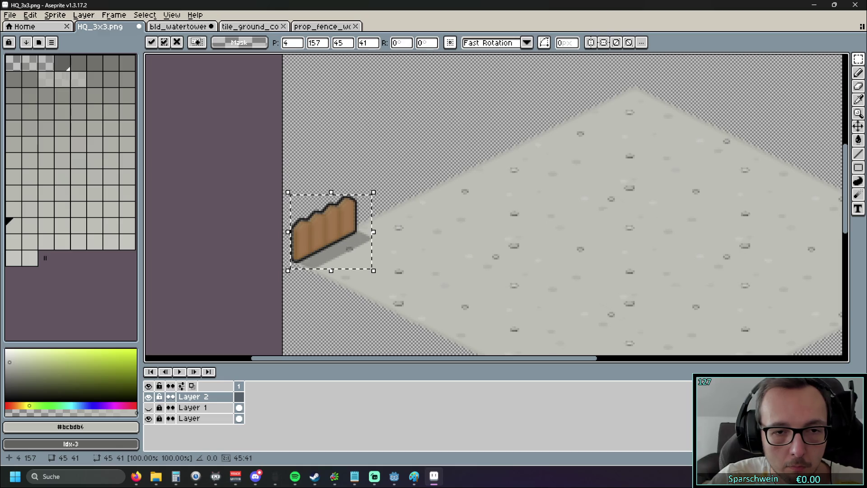
# Drag and nudge the 45x41 fence along the ground tile's upper-left edge
pyautogui.scroll(2, 414, 125)
pyautogui.scroll(-1, 414, 125)
pyautogui.scroll(1, 456, 128)
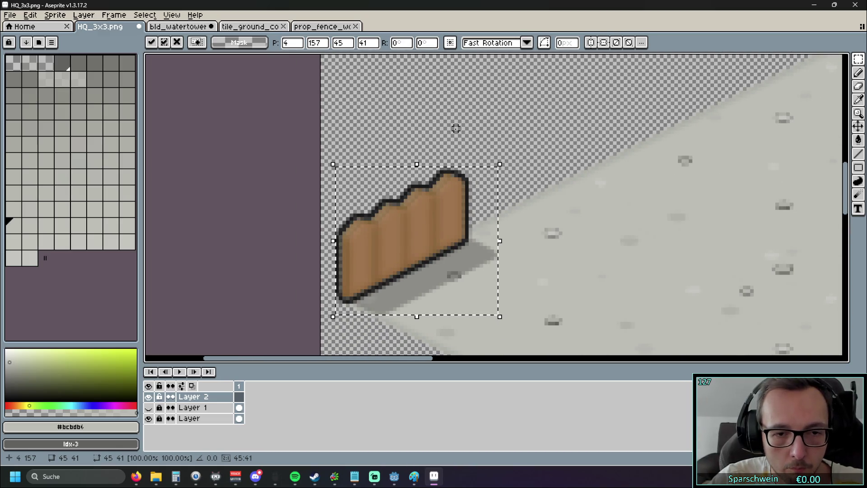
pyautogui.moveTo(402, 234)
pyautogui.mouseDown()
pyautogui.moveTo(428, 212)
pyautogui.moveTo(408, 234)
pyautogui.moveTo(489, 213)
pyautogui.moveTo(404, 227)
pyautogui.mouseUp()
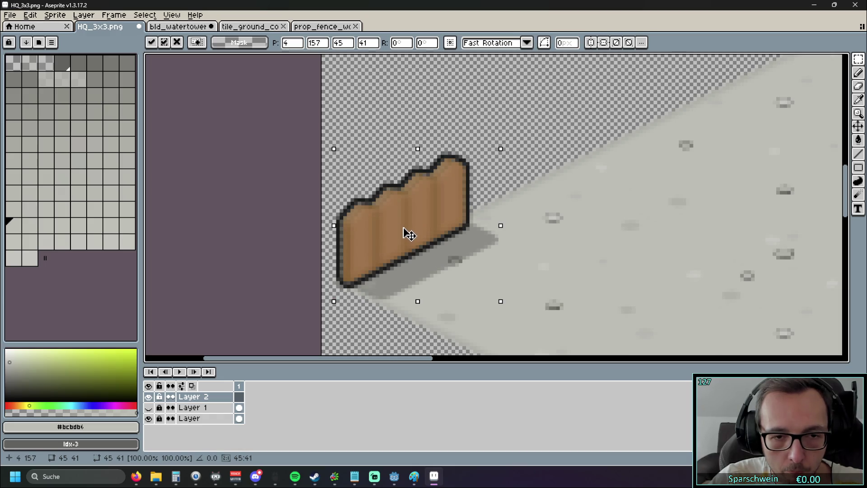
pyautogui.moveTo(409, 234); pyautogui.dragTo(449, 219)
pyautogui.scroll(2, 348, 225)
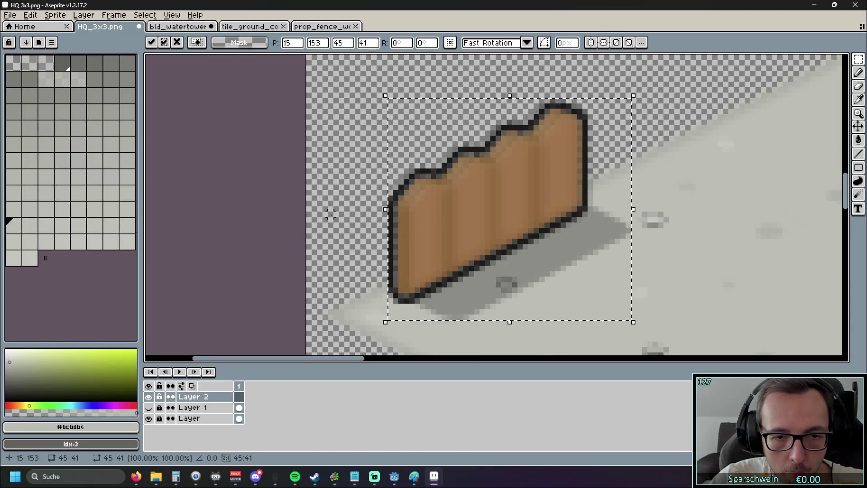
pyautogui.moveTo(500, 189); pyautogui.dragTo(458, 208)
pyautogui.press('Down')
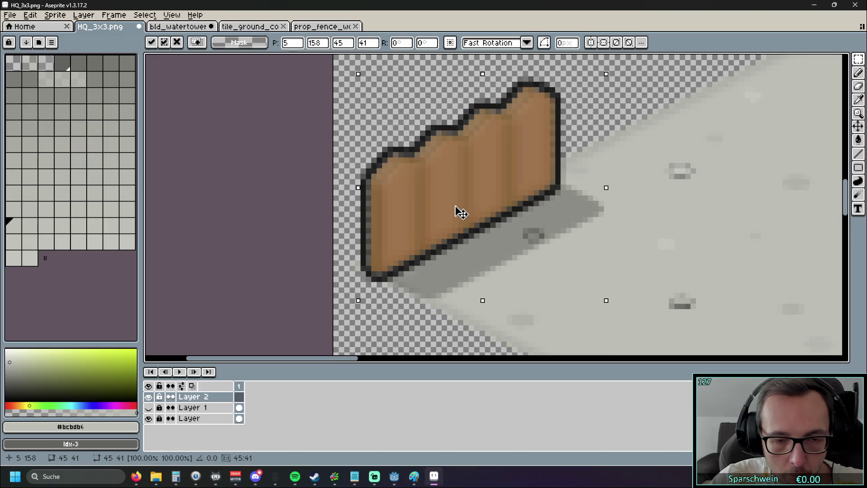
pyautogui.moveTo(456, 207)
pyautogui.mouseDown()
pyautogui.moveTo(493, 206)
pyautogui.moveTo(459, 209)
pyautogui.mouseUp()
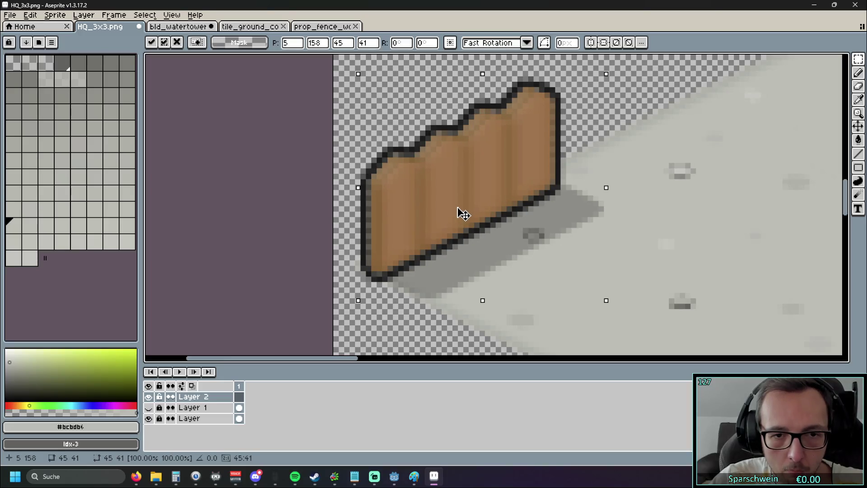
pyautogui.scroll(-1, 545, 225)
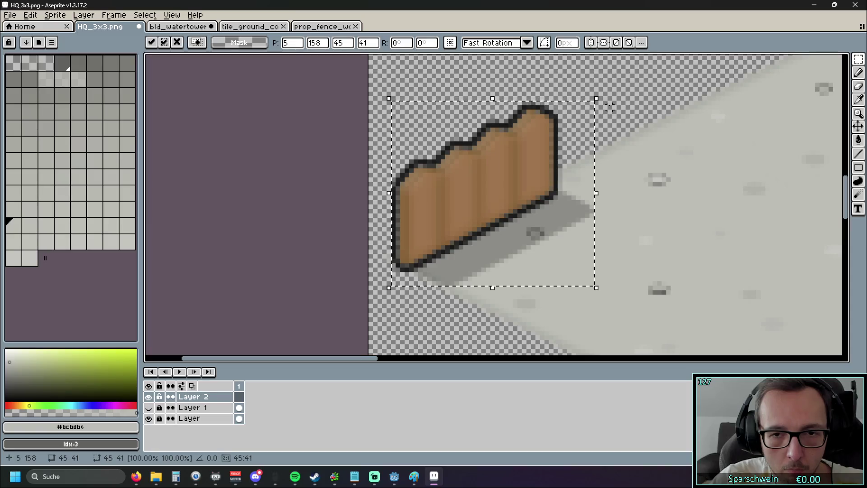
# Try a second fence copy beside it, then remove it, leaving one piece at 39,141
pyautogui.moveTo(632, 98); pyautogui.dragTo(492, 194)
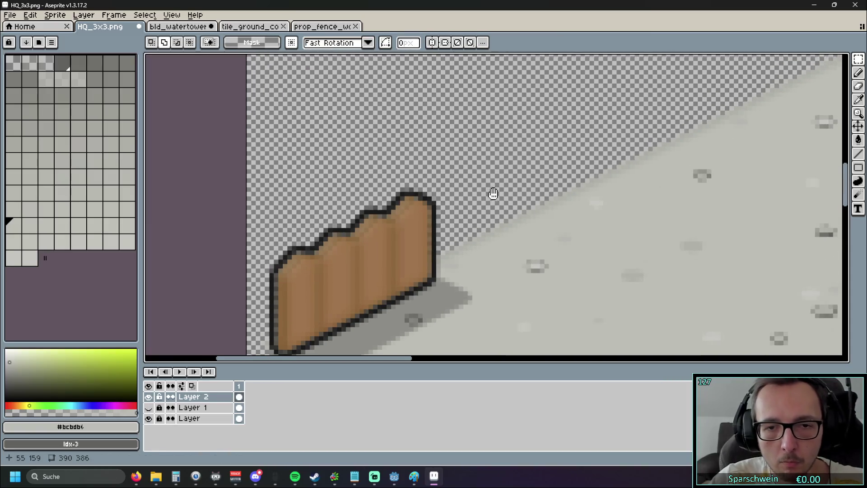
pyautogui.scroll(-1, 486, 186)
pyautogui.moveTo(362, 212)
pyautogui.mouseDown()
pyautogui.moveTo(496, 190)
pyautogui.moveTo(506, 213)
pyautogui.moveTo(500, 209)
pyautogui.moveTo(555, 194)
pyautogui.moveTo(559, 169)
pyautogui.moveTo(556, 192)
pyautogui.moveTo(544, 203)
pyautogui.moveTo(531, 199)
pyautogui.mouseUp()
pyautogui.scroll(1, 432, 150)
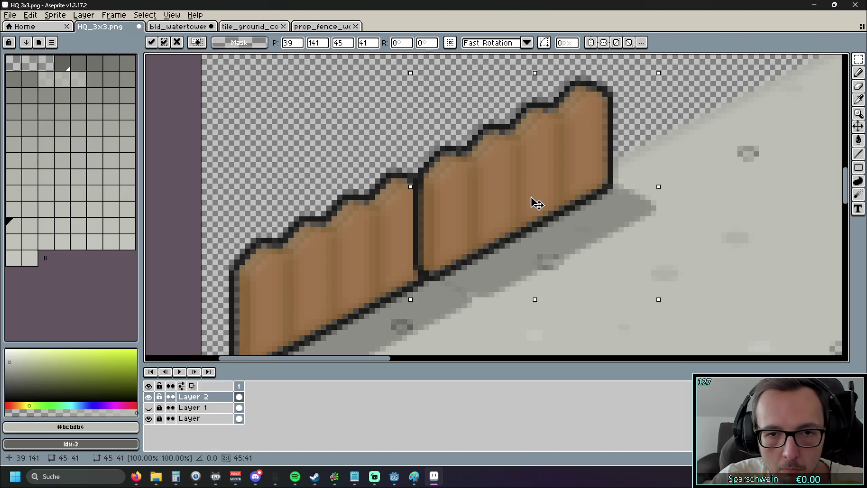
pyautogui.moveTo(536, 203); pyautogui.dragTo(553, 205)
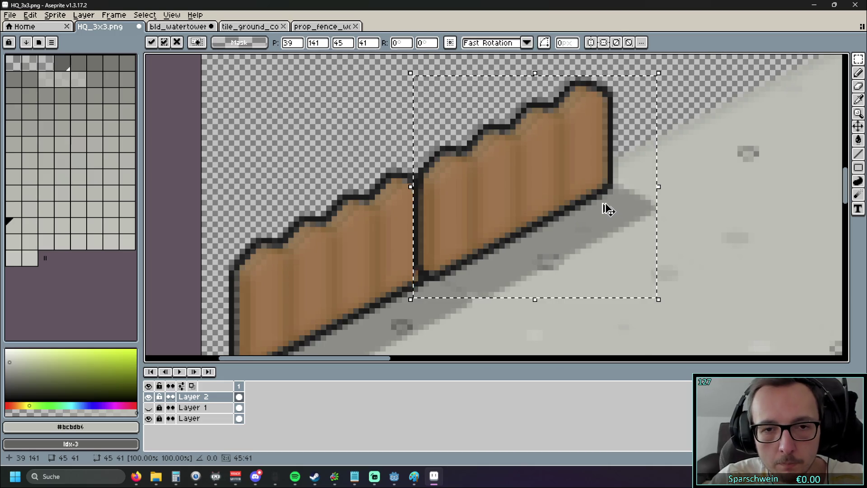
pyautogui.press('Delete')
pyautogui.scroll(-2, 534, 198)
pyautogui.hotkey('ctrl', 'shift', 'd')
pyautogui.scroll(-1, 546, 199)
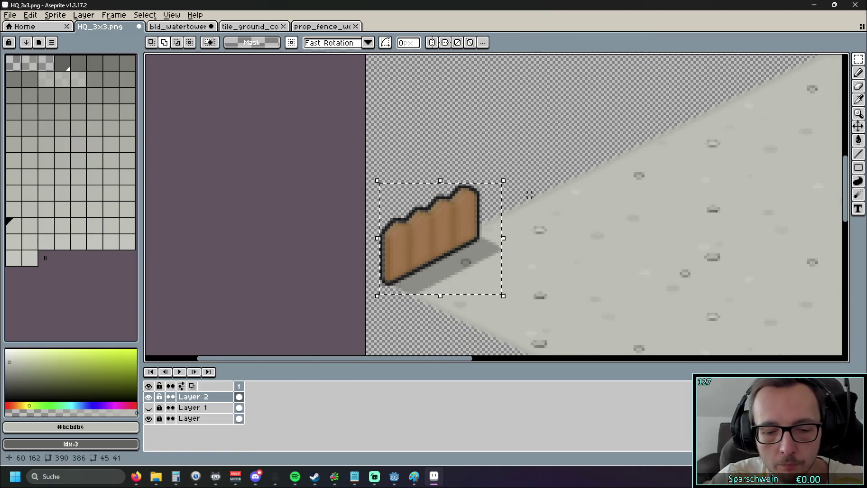
# Undo and restore the fence layer and pasted piece; a custom brush is tried and discarded
pyautogui.press('Delete')
pyautogui.moveTo(568, 168); pyautogui.dragTo(506, 225)
pyautogui.hotkey('ctrl', 'b')
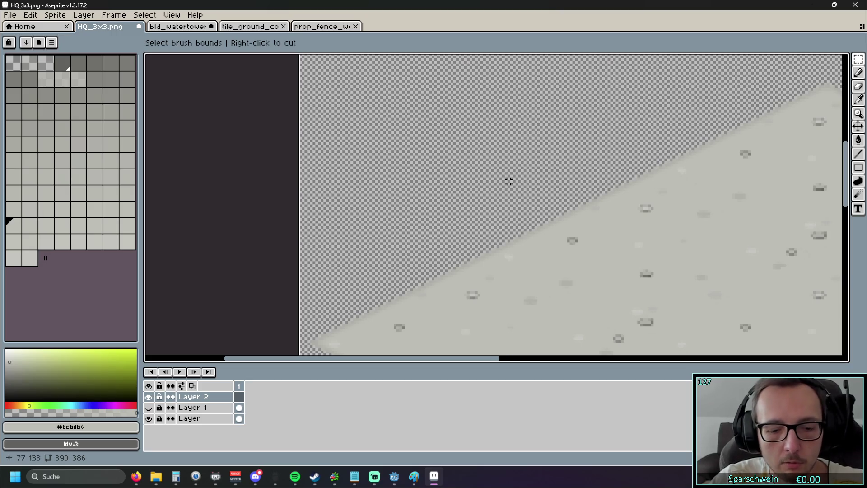
pyautogui.scroll(-2, 508, 181)
pyautogui.hotkey('ctrl', 'z')
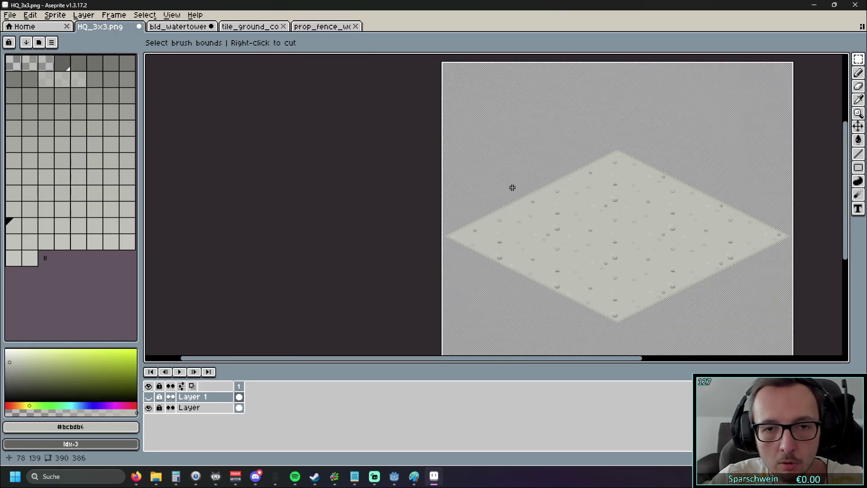
pyautogui.hotkey('ctrl', 'y')
pyautogui.hotkey('ctrl', 'v')
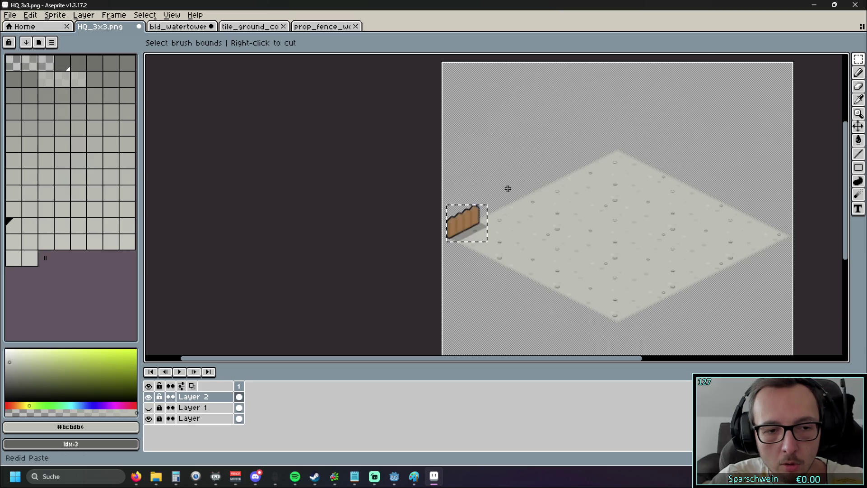
pyautogui.scroll(3, 416, 255)
pyautogui.moveTo(313, 310)
pyautogui.mouseDown()
pyautogui.moveTo(440, 248)
pyautogui.moveTo(387, 280)
pyautogui.moveTo(335, 293)
pyautogui.mouseUp()
pyautogui.press('Escape')
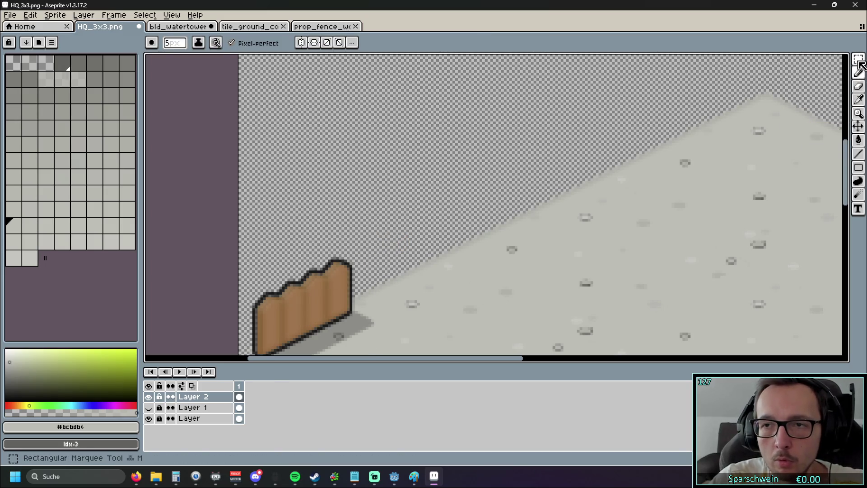
# Reselect the fence piece and move it up and right onto the ground tile's upper edge
pyautogui.click(858, 126)
pyautogui.moveTo(499, 181); pyautogui.dragTo(519, 158)
pyautogui.hotkey('ctrl', 'shift', 'd')
pyautogui.moveTo(336, 285); pyautogui.dragTo(567, 142)
pyautogui.moveTo(642, 145)
pyautogui.mouseDown()
pyautogui.moveTo(397, 229)
pyautogui.moveTo(519, 226)
pyautogui.moveTo(482, 224)
pyautogui.moveTo(497, 222)
pyautogui.moveTo(485, 215)
pyautogui.moveTo(540, 174)
pyautogui.moveTo(480, 180)
pyautogui.moveTo(561, 184)
pyautogui.moveTo(587, 170)
pyautogui.moveTo(470, 219)
pyautogui.moveTo(596, 160)
pyautogui.moveTo(577, 199)
pyautogui.moveTo(438, 183)
pyautogui.moveTo(424, 192)
pyautogui.moveTo(424, 200)
pyautogui.moveTo(545, 143)
pyautogui.moveTo(591, 143)
pyautogui.mouseUp()
pyautogui.scroll(2, 407, 229)
pyautogui.scroll(1, 405, 180)
pyautogui.hscroll(3, 465, 190)
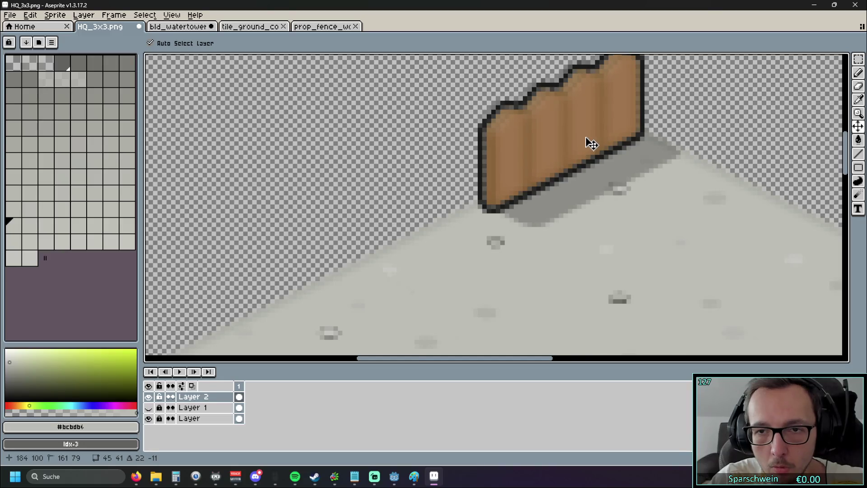
# Paste fence copies and align them pixel by pixel down the edge, the newest at 25,147
pyautogui.hotkey('ctrl', 'v')
pyautogui.moveTo(490, 175)
pyautogui.mouseDown()
pyautogui.moveTo(478, 172)
pyautogui.moveTo(445, 209)
pyautogui.moveTo(399, 214)
pyautogui.mouseUp()
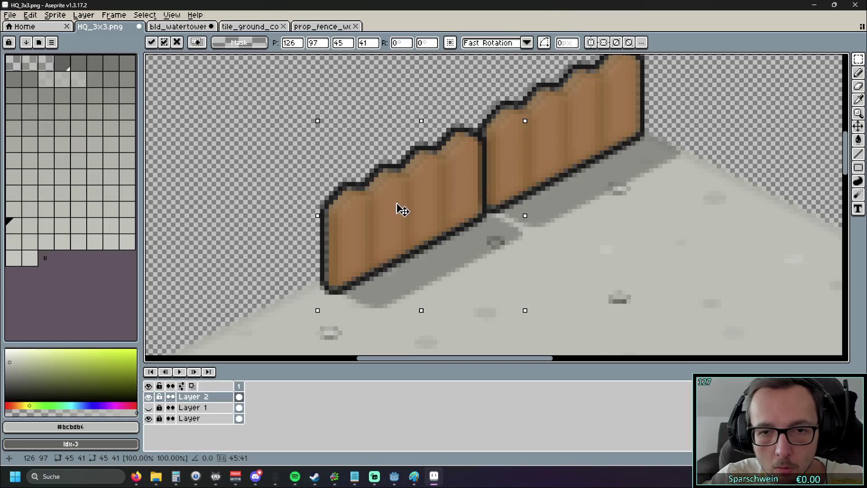
pyautogui.moveTo(402, 210); pyautogui.dragTo(405, 206)
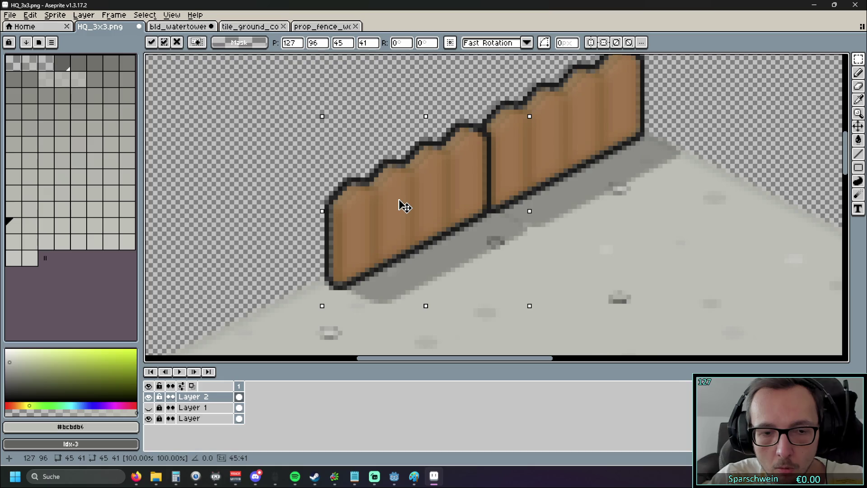
pyautogui.moveTo(405, 206)
pyautogui.mouseDown()
pyautogui.moveTo(397, 206)
pyautogui.moveTo(474, 205)
pyautogui.moveTo(590, 149)
pyautogui.moveTo(348, 261)
pyautogui.moveTo(381, 243)
pyautogui.moveTo(385, 256)
pyautogui.moveTo(389, 245)
pyautogui.mouseUp()
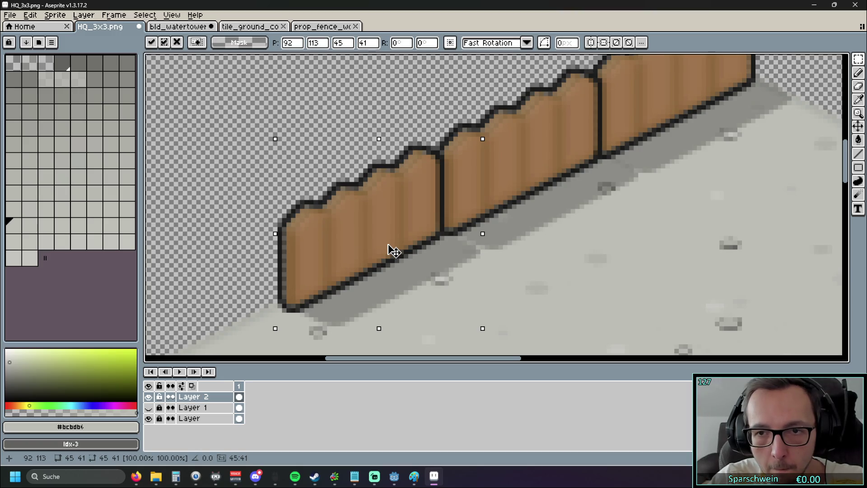
pyautogui.moveTo(388, 245); pyautogui.dragTo(391, 244)
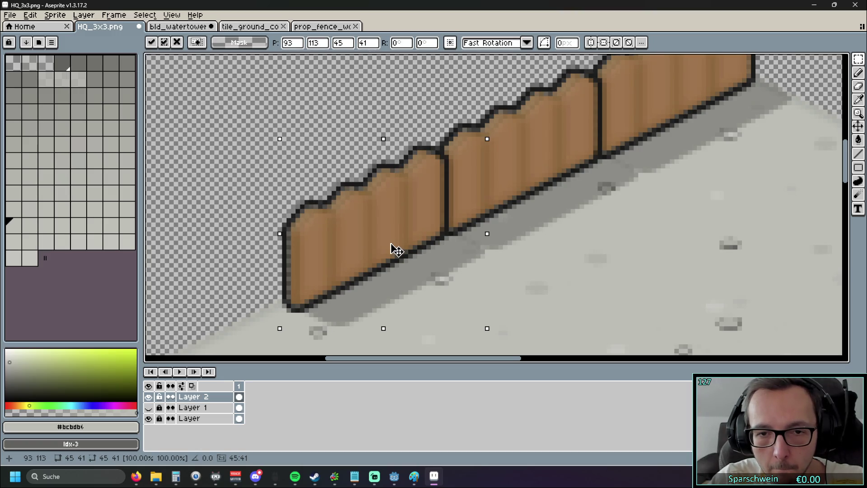
pyautogui.moveTo(354, 246)
pyautogui.mouseDown()
pyautogui.moveTo(291, 178)
pyautogui.moveTo(652, 130)
pyautogui.moveTo(377, 267)
pyautogui.moveTo(391, 255)
pyautogui.moveTo(381, 262)
pyautogui.moveTo(392, 237)
pyautogui.moveTo(525, 241)
pyautogui.moveTo(409, 164)
pyautogui.moveTo(652, 122)
pyautogui.moveTo(391, 203)
pyautogui.moveTo(391, 190)
pyautogui.mouseUp()
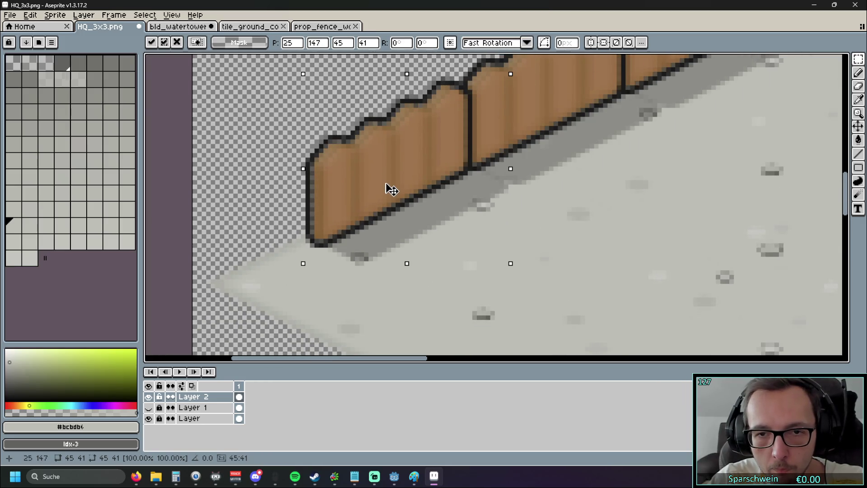
pyautogui.scroll(-4, 533, 226)
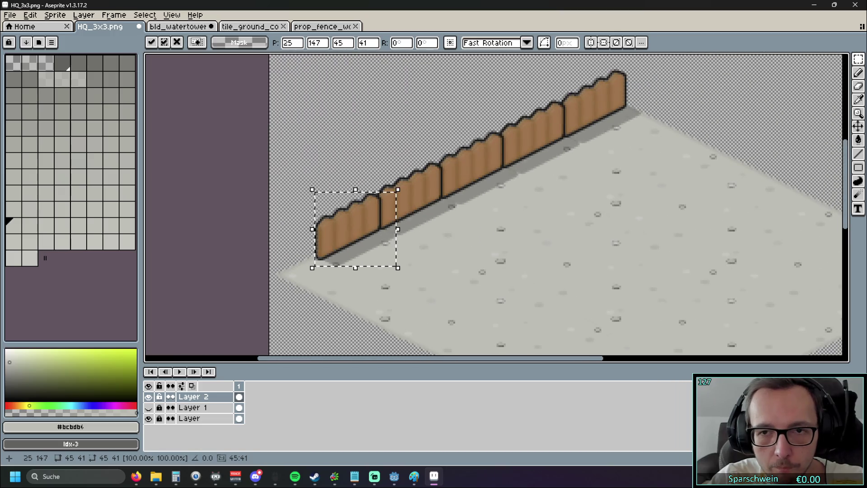
# Move a trial fence copy around the ground, then undo back to a single fence piece
pyautogui.moveTo(318, 270)
pyautogui.mouseDown()
pyautogui.moveTo(408, 232)
pyautogui.moveTo(415, 242)
pyautogui.moveTo(352, 253)
pyautogui.moveTo(363, 218)
pyautogui.moveTo(537, 216)
pyautogui.mouseUp()
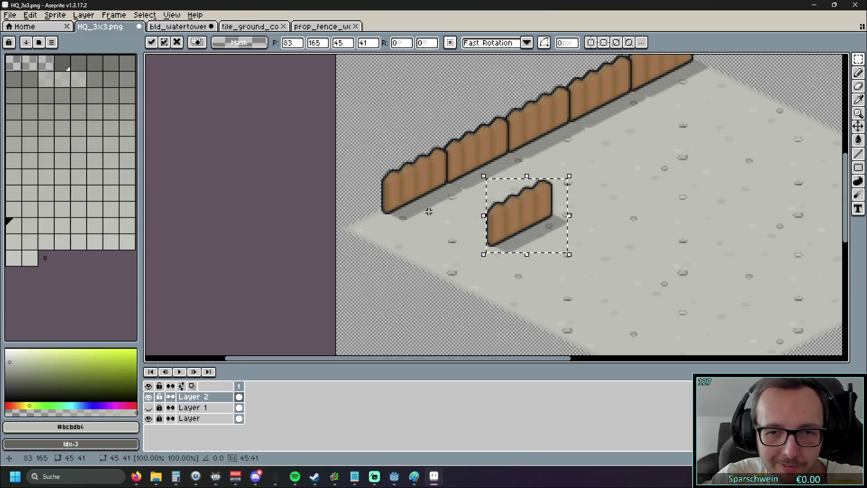
pyautogui.moveTo(430, 209); pyautogui.dragTo(383, 245)
pyautogui.moveTo(489, 265)
pyautogui.mouseDown()
pyautogui.moveTo(331, 267)
pyautogui.moveTo(321, 258)
pyautogui.moveTo(468, 271)
pyautogui.moveTo(453, 265)
pyautogui.mouseUp()
pyautogui.scroll(2, 550, 238)
pyautogui.scroll(-1, 551, 238)
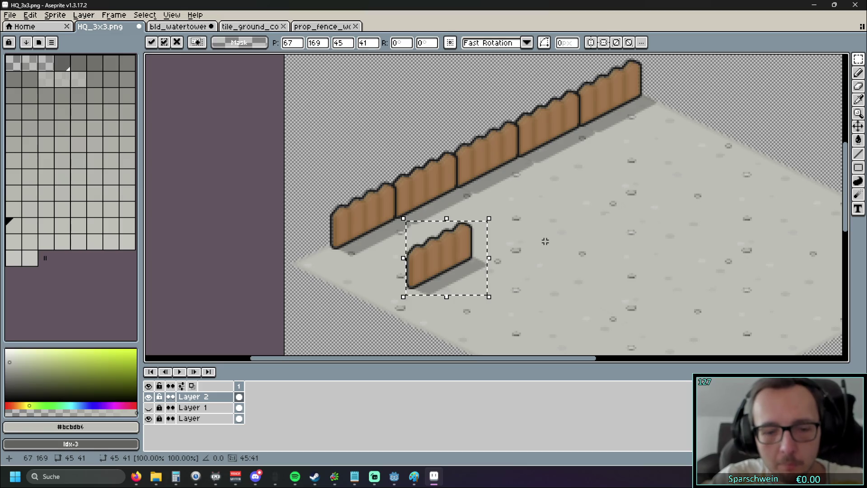
pyautogui.hotkey('ctrl', 'z')
pyautogui.hotkey('ctrl', 'z')
pyautogui.hotkey('ctrl', 'z')
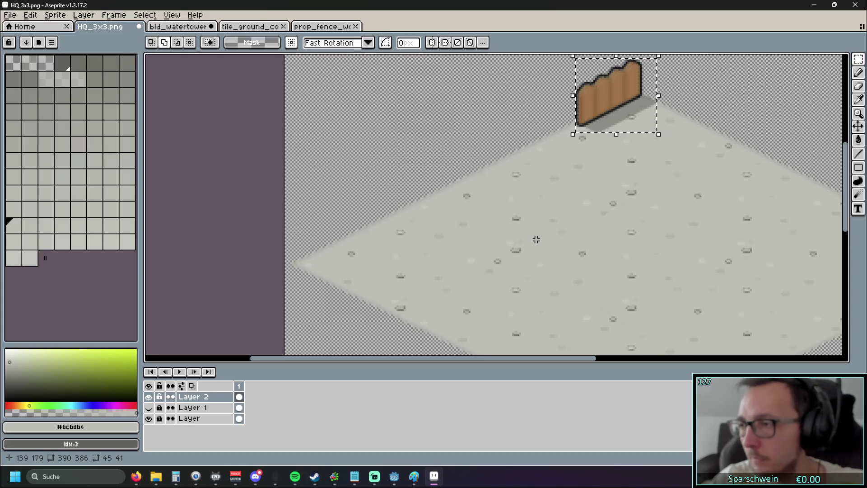
# Seat the fence piece at the tile's top corner and join a pasted 45x41 copy at 58,83
pyautogui.moveTo(536, 237); pyautogui.dragTo(511, 286)
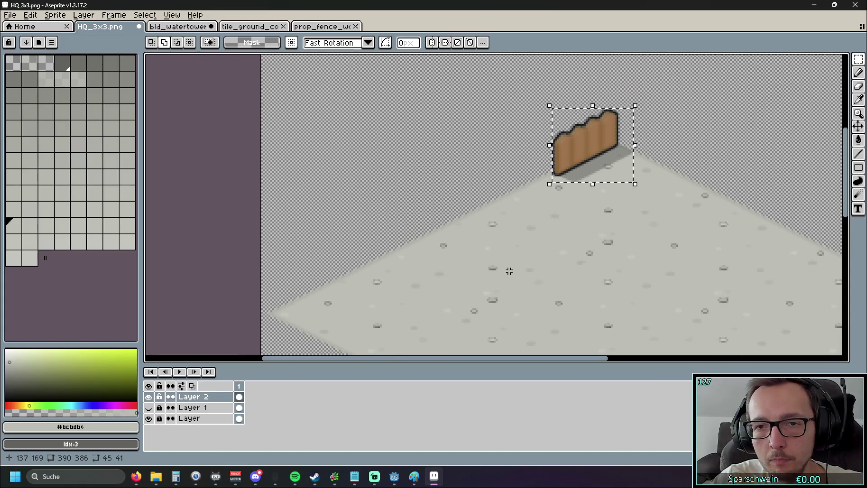
pyautogui.moveTo(578, 163)
pyautogui.mouseDown()
pyautogui.moveTo(459, 228)
pyautogui.moveTo(475, 217)
pyautogui.moveTo(428, 199)
pyautogui.moveTo(464, 131)
pyautogui.moveTo(385, 254)
pyautogui.mouseUp()
pyautogui.scroll(2, 353, 182)
pyautogui.hotkey('ctrl', 'v')
pyautogui.moveTo(206, 226)
pyautogui.mouseDown()
pyautogui.moveTo(361, 258)
pyautogui.moveTo(397, 235)
pyautogui.moveTo(404, 243)
pyautogui.moveTo(389, 237)
pyautogui.moveTo(409, 232)
pyautogui.mouseUp()
pyautogui.scroll(1, 402, 240)
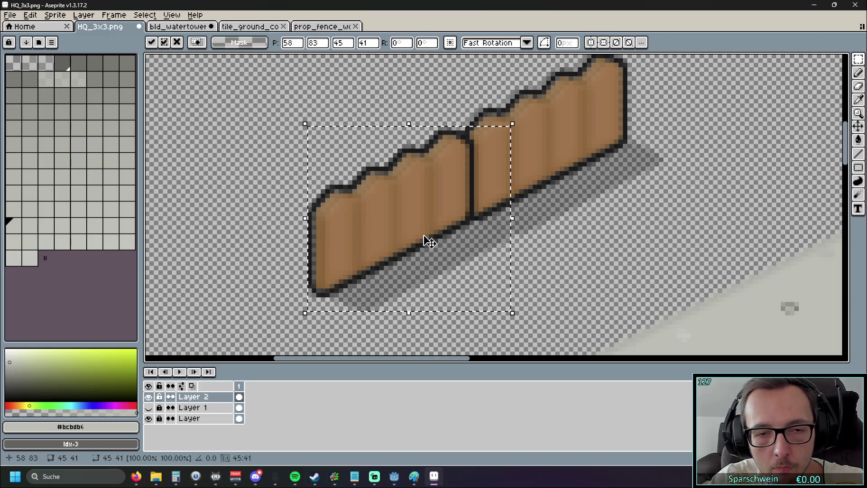
# Butt the selected fence piece against its neighbour and commit the placement
pyautogui.scroll(-1, 420, 240)
pyautogui.moveTo(419, 239)
pyautogui.mouseDown()
pyautogui.moveTo(342, 273)
pyautogui.moveTo(420, 207)
pyautogui.mouseUp()
pyautogui.moveTo(285, 168); pyautogui.dragTo(376, 238)
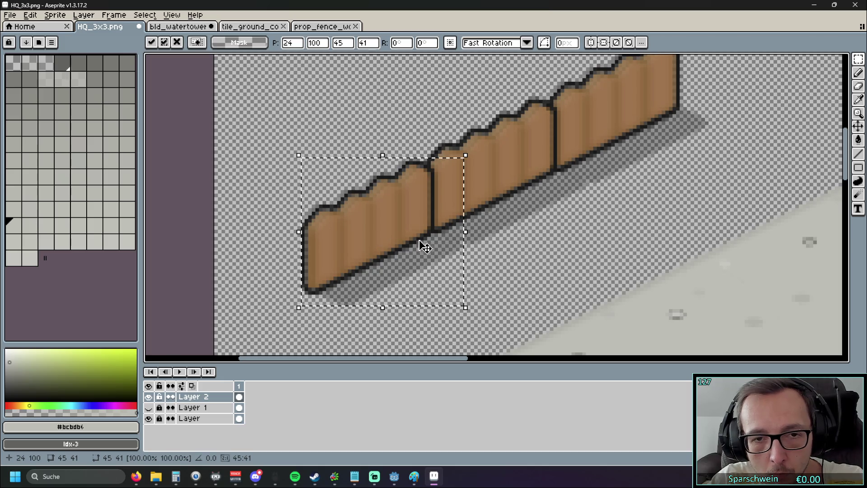
pyautogui.hotkey('ctrl', 'd')
pyautogui.scroll(-1, 471, 232)
pyautogui.moveTo(471, 231); pyautogui.dragTo(445, 245)
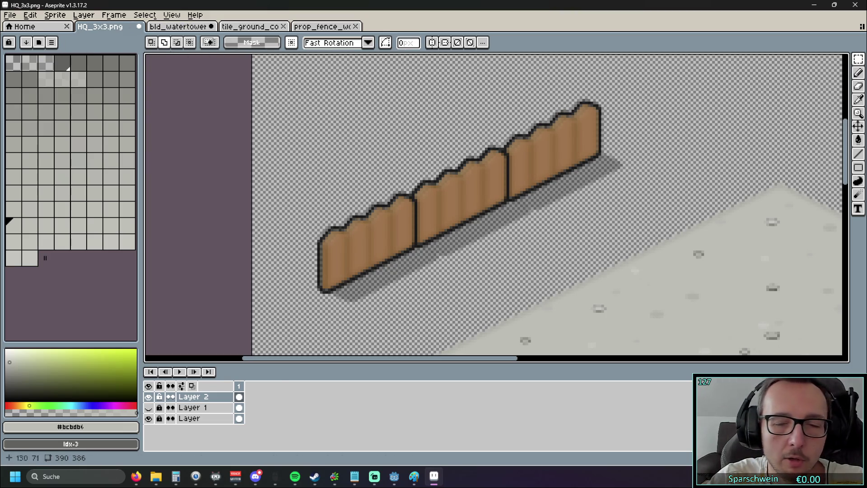
# Try selecting and moving the right fence section with rectangular and elliptical selections, then cancel
pyautogui.moveTo(646, 72); pyautogui.dragTo(470, 215)
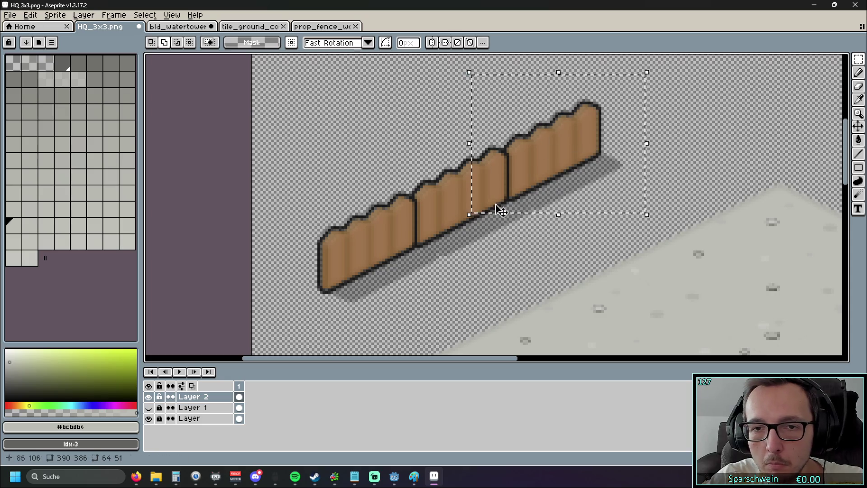
pyautogui.moveTo(517, 130)
pyautogui.mouseDown()
pyautogui.moveTo(484, 170)
pyautogui.moveTo(569, 104)
pyautogui.moveTo(558, 113)
pyautogui.mouseUp()
pyautogui.press('Escape')
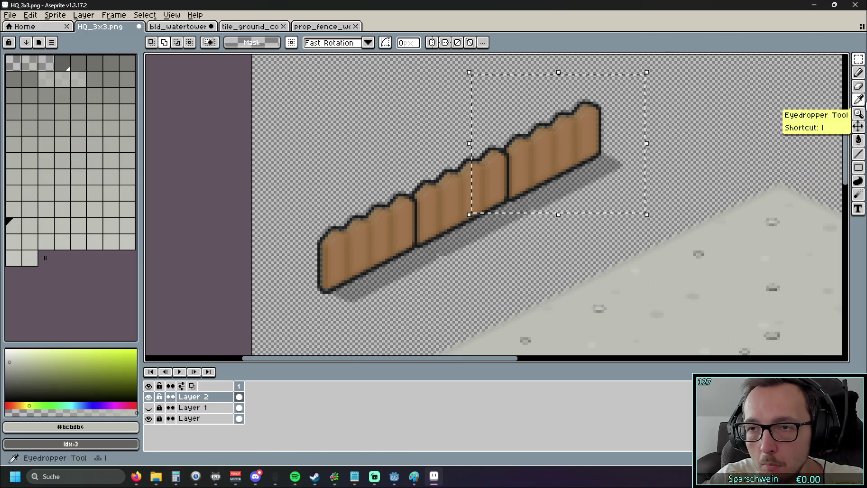
pyautogui.click(859, 64)
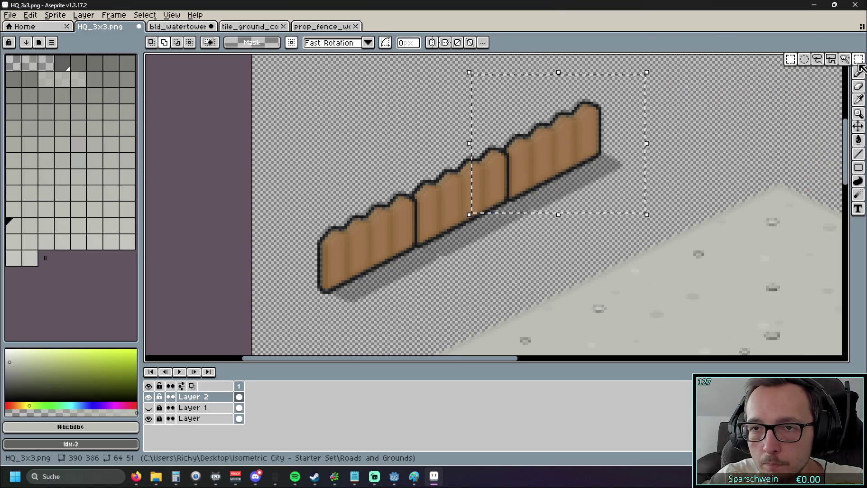
pyautogui.click(803, 60)
pyautogui.moveTo(511, 132)
pyautogui.mouseDown()
pyautogui.moveTo(473, 157)
pyautogui.moveTo(506, 123)
pyautogui.moveTo(509, 129)
pyautogui.mouseUp()
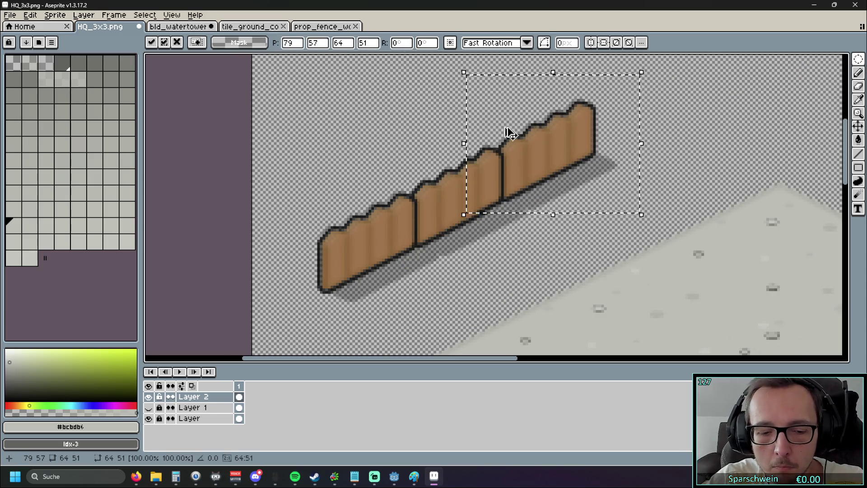
pyautogui.press('Return')
# Lasso the three-piece fence, move it onto the ground tile's upper-left edge, and commit
pyautogui.click(855, 64)
pyautogui.click(820, 63)
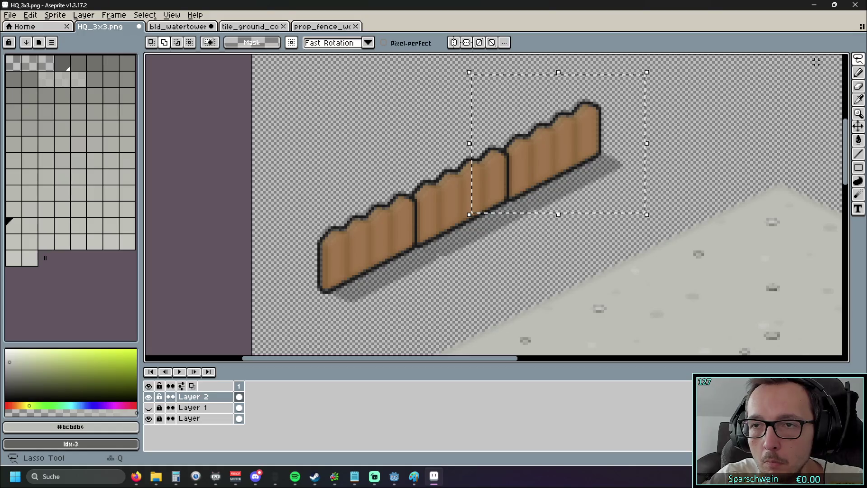
pyautogui.click(586, 78)
pyautogui.moveTo(582, 73)
pyautogui.mouseDown()
pyautogui.moveTo(383, 149)
pyautogui.moveTo(273, 292)
pyautogui.moveTo(466, 285)
pyautogui.moveTo(670, 155)
pyautogui.moveTo(552, 71)
pyautogui.mouseUp()
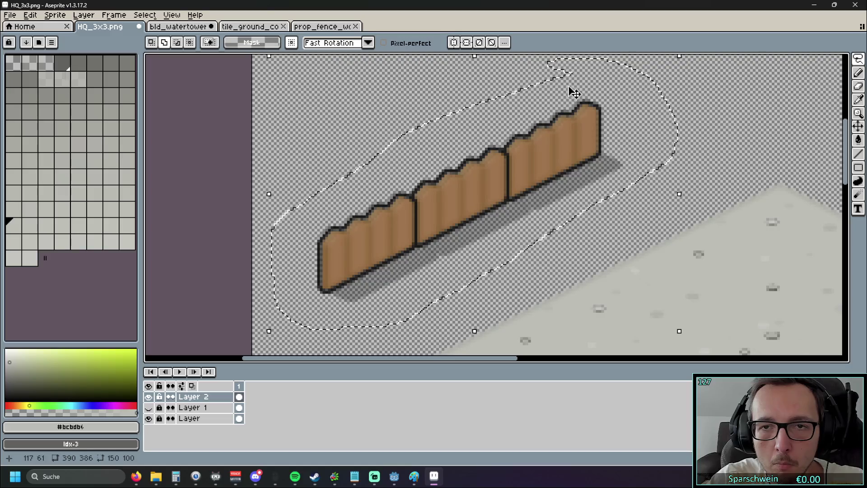
pyautogui.scroll(-1, 551, 139)
pyautogui.moveTo(427, 140)
pyautogui.mouseDown()
pyautogui.moveTo(388, 179)
pyautogui.moveTo(531, 188)
pyautogui.moveTo(391, 240)
pyautogui.mouseUp()
pyautogui.scroll(1, 341, 186)
pyautogui.scroll(2, 341, 185)
pyautogui.moveTo(438, 192)
pyautogui.mouseDown()
pyautogui.moveTo(473, 172)
pyautogui.moveTo(488, 194)
pyautogui.moveTo(441, 195)
pyautogui.moveTo(488, 183)
pyautogui.moveTo(433, 198)
pyautogui.mouseUp()
pyautogui.scroll(1, 487, 183)
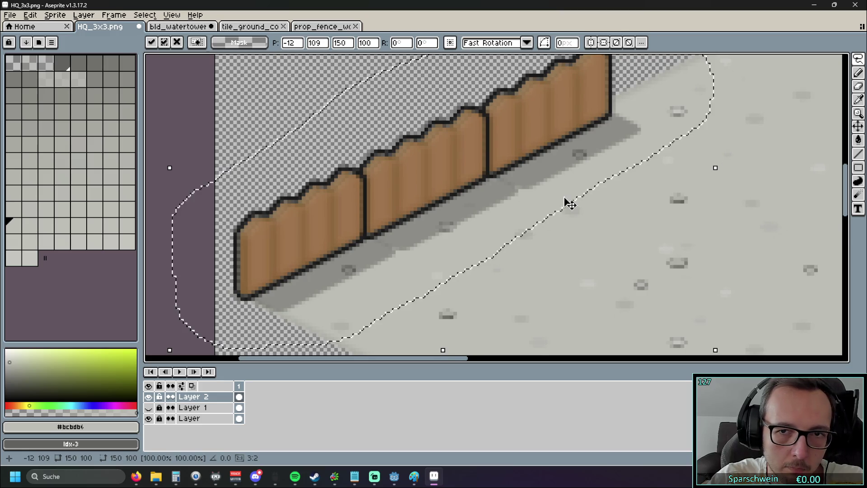
pyautogui.scroll(-2, 567, 201)
pyautogui.press('Return')
pyautogui.moveTo(607, 208); pyautogui.dragTo(406, 206)
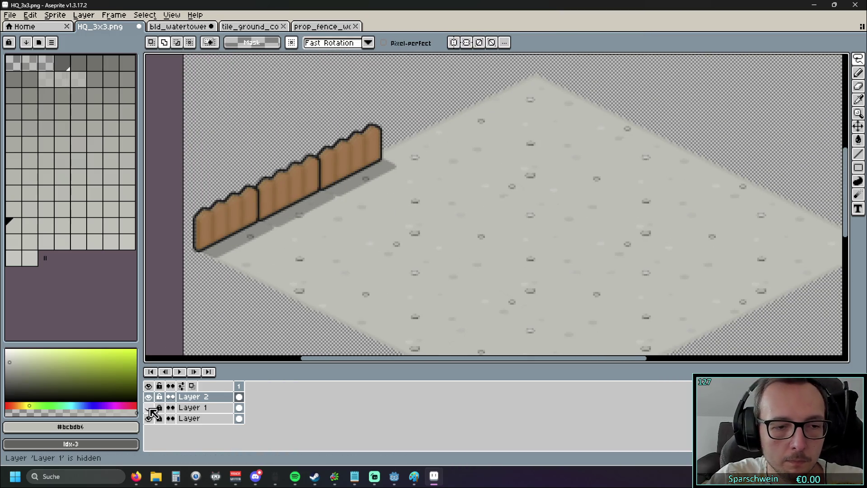
# Show the water tower's Layer 1 again and make it active, leaving its options unchanged
pyautogui.click(149, 408)
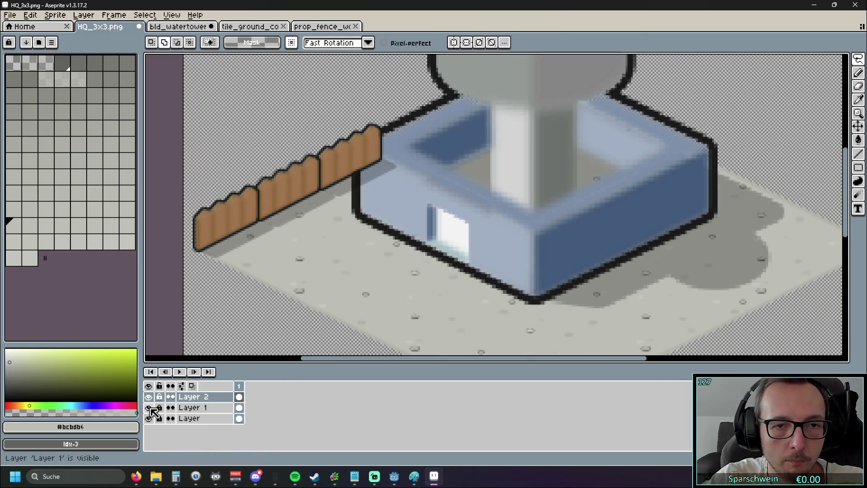
pyautogui.click(199, 408)
pyautogui.rightClick(203, 410)
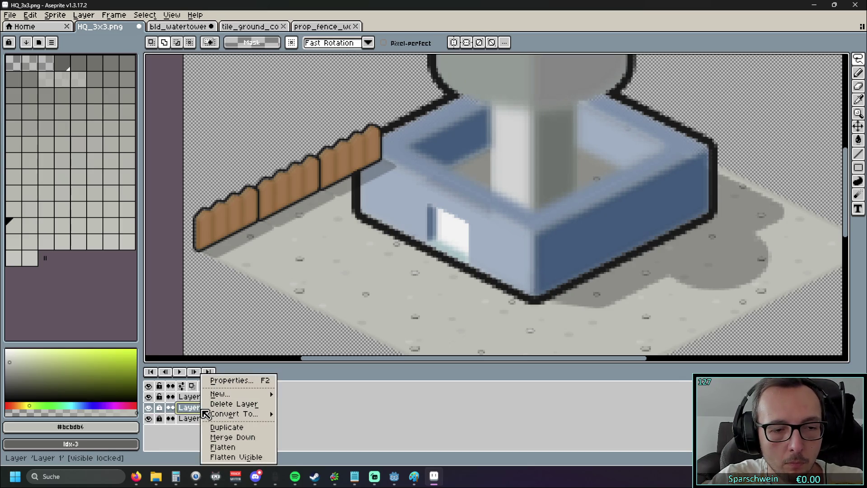
pyautogui.moveTo(248, 412)
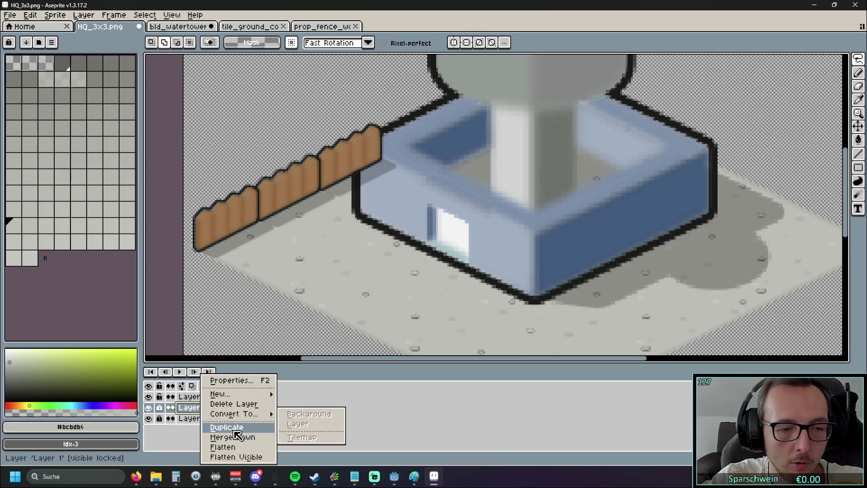
pyautogui.click(175, 447)
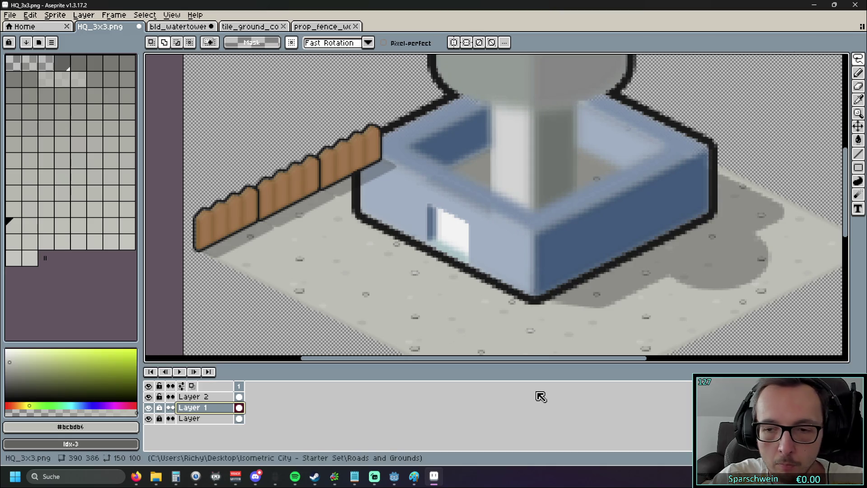
# Toggle edit lock and continuous on Layers 1 and 2, then make fence Layer 2 active
pyautogui.click(160, 408)
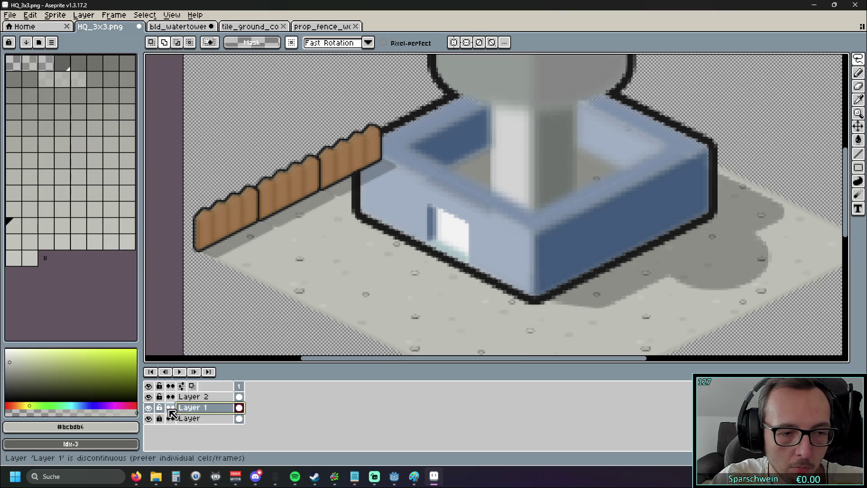
pyautogui.click(161, 397)
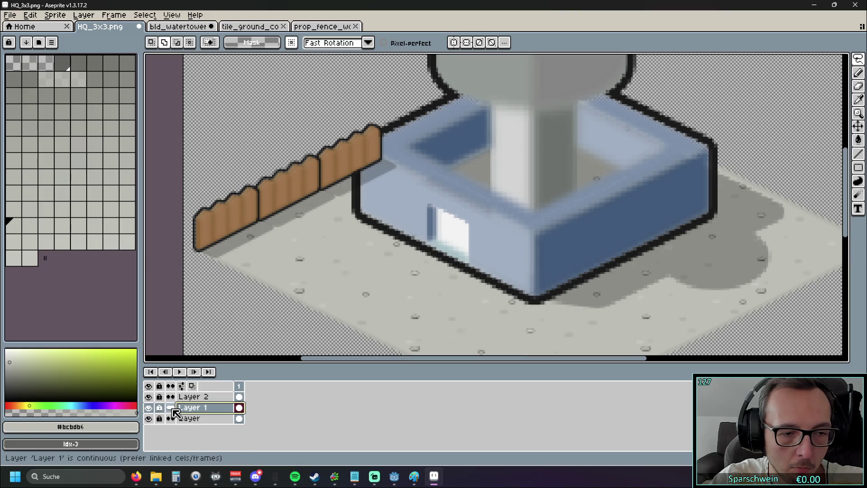
pyautogui.click(170, 396)
pyautogui.click(170, 407)
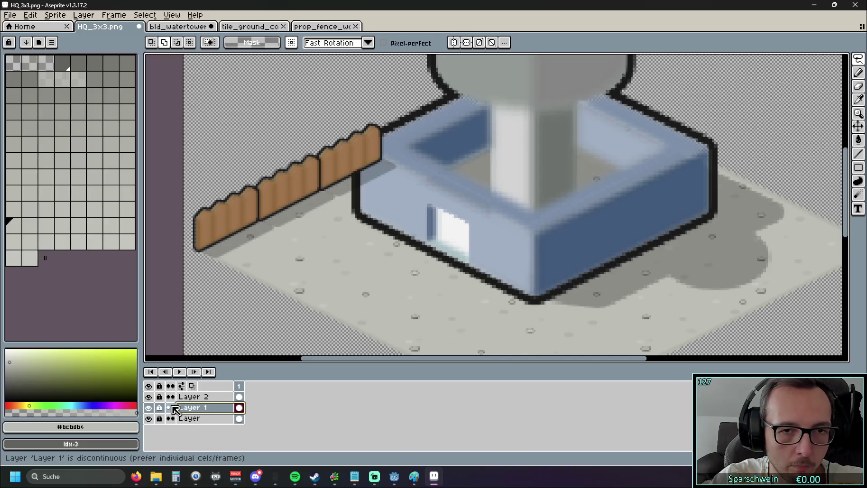
pyautogui.click(189, 397)
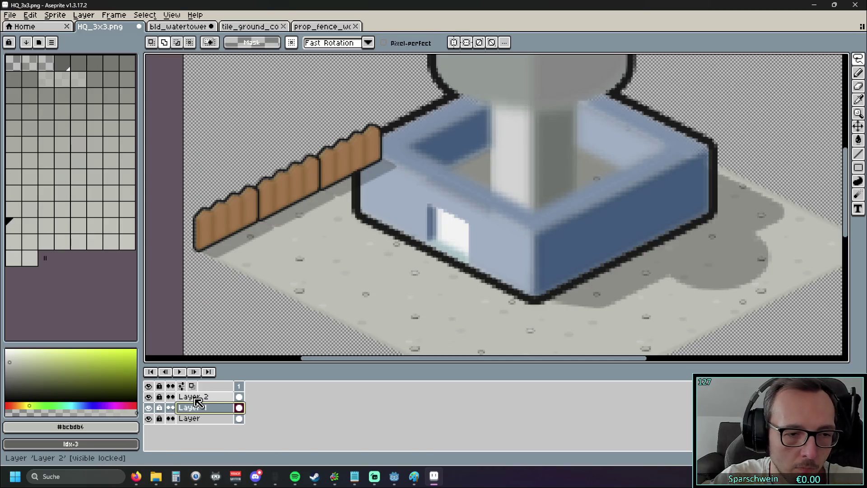
# Try timeline settings, select frame 1's cels, and toggle all-layer visibility and Layer 2 continuous
pyautogui.click(183, 386)
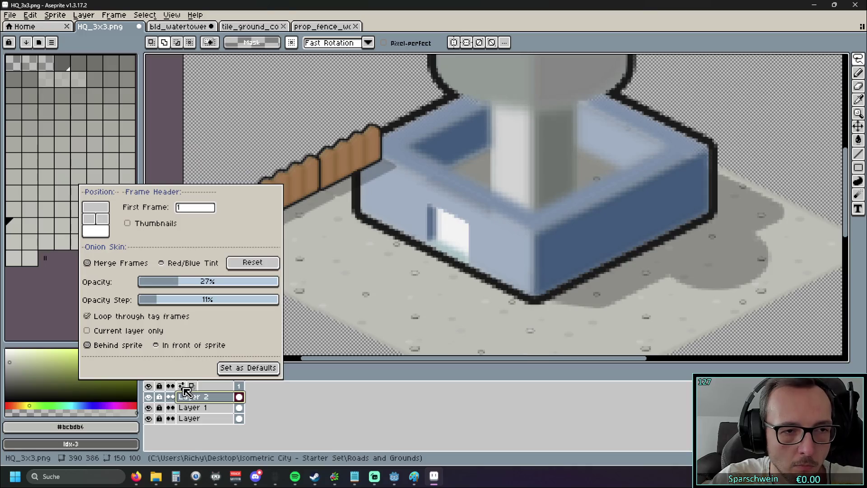
pyautogui.click(183, 386)
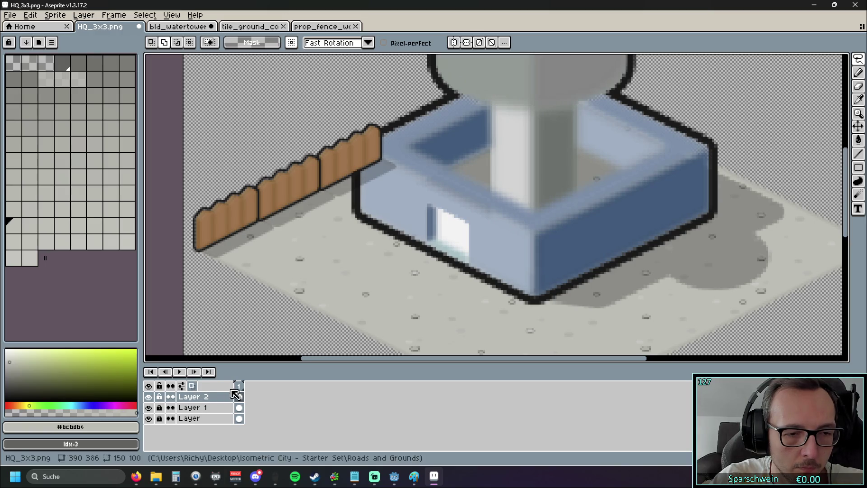
pyautogui.click(239, 386)
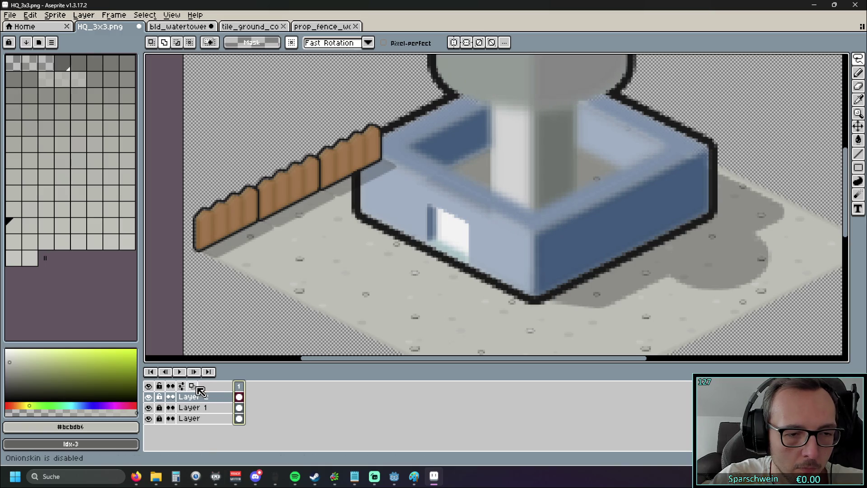
pyautogui.click(148, 386)
pyautogui.click(148, 386)
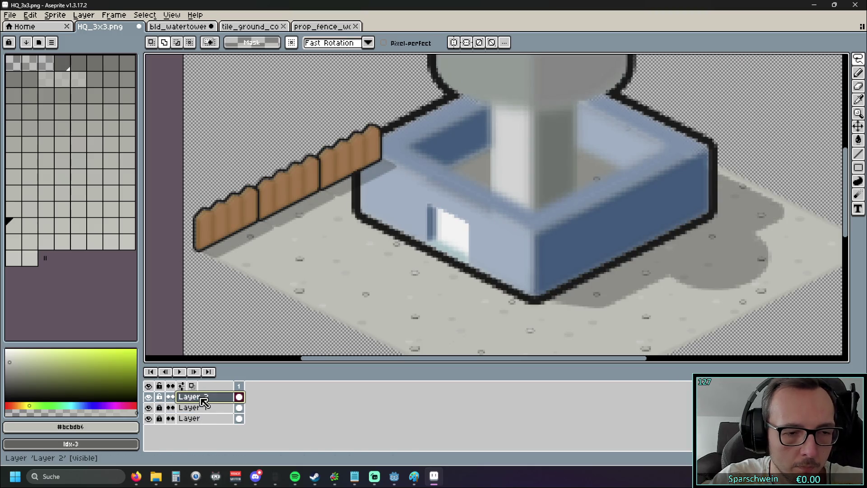
pyautogui.click(168, 397)
pyautogui.click(169, 397)
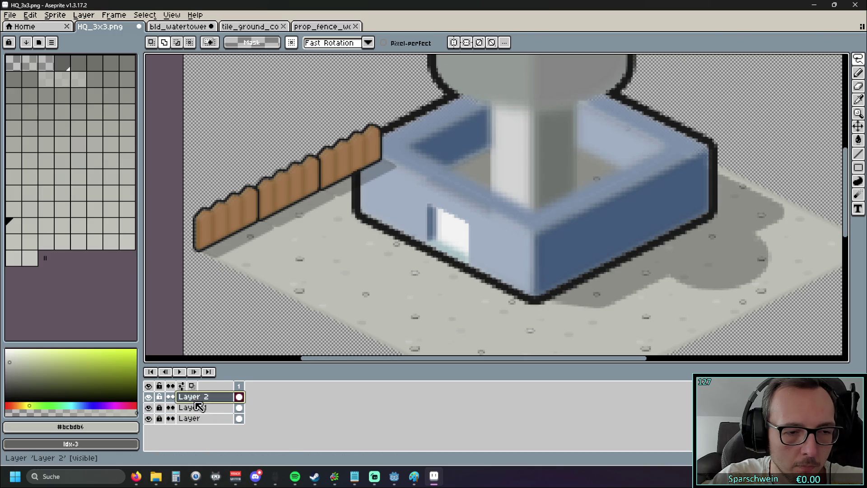
# Copy the fence layer beneath Layer 1 as Layer 2 Copy and hide the original Layer 2
pyautogui.moveTo(201, 399); pyautogui.dragTo(201, 414)
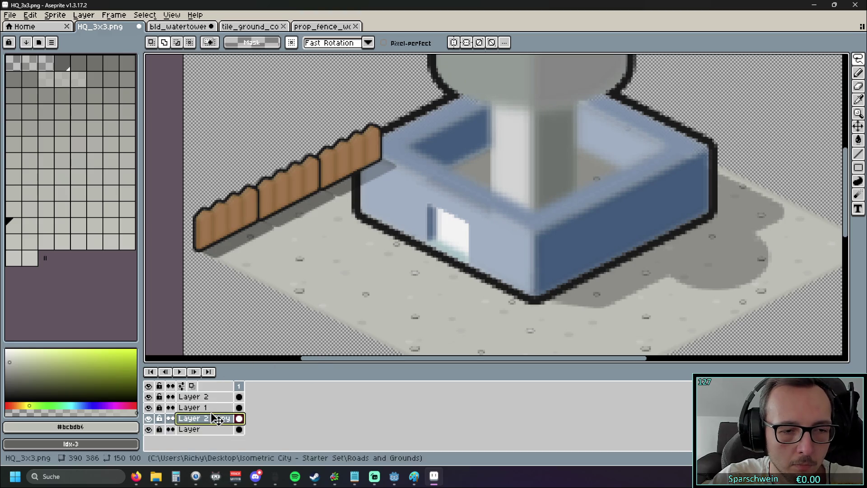
pyautogui.hotkey('ctrl', 'z')
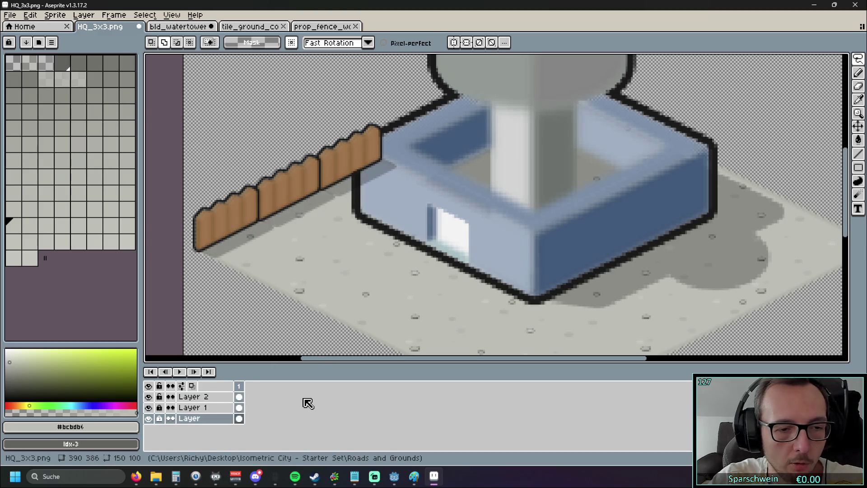
pyautogui.moveTo(202, 399)
pyautogui.mouseDown()
pyautogui.moveTo(189, 406)
pyautogui.moveTo(201, 413)
pyautogui.moveTo(202, 402)
pyautogui.moveTo(201, 415)
pyautogui.mouseUp()
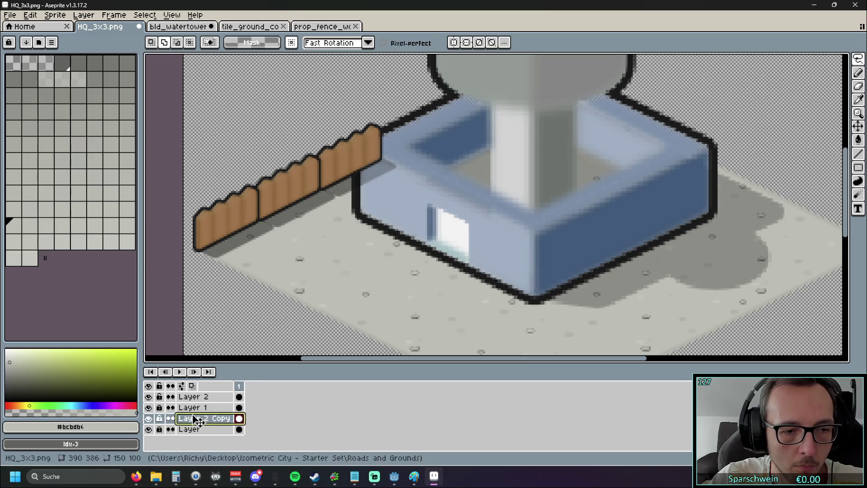
pyautogui.click(149, 397)
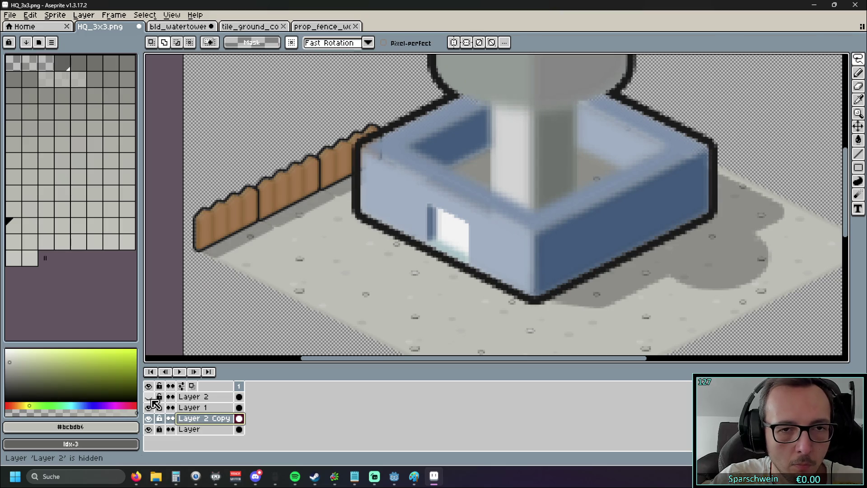
pyautogui.scroll(5, 345, 286)
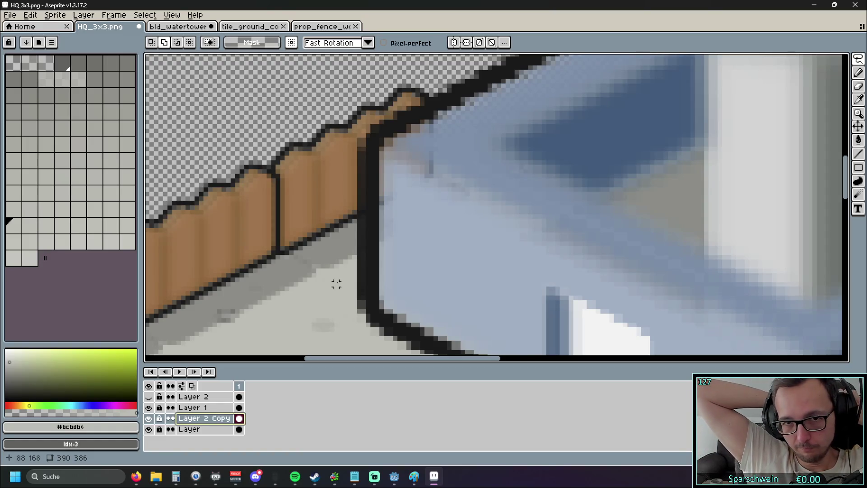
pyautogui.scroll(4, 363, 184)
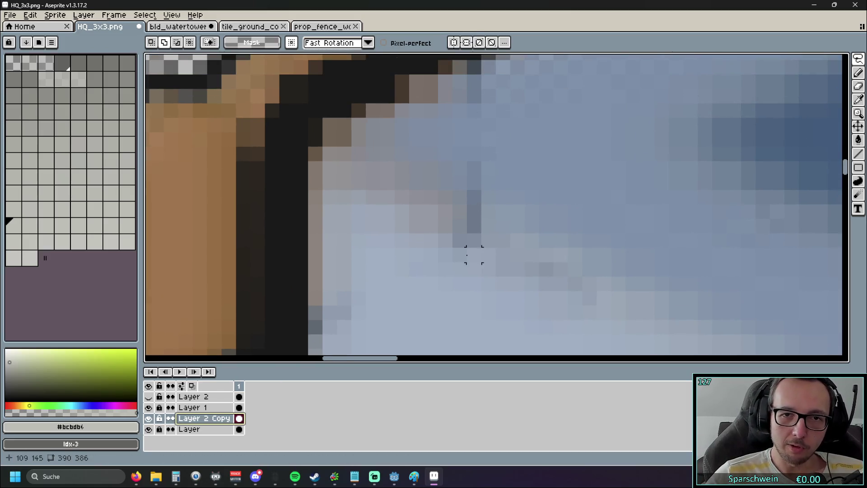
pyautogui.scroll(-2, 461, 255)
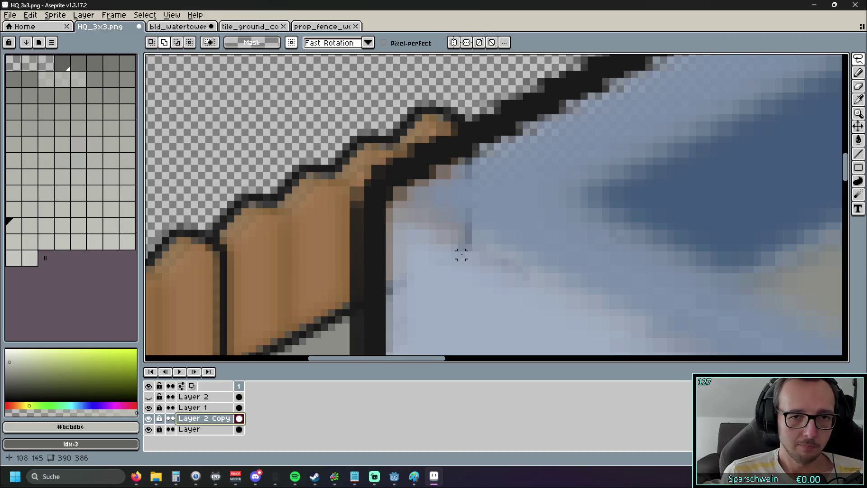
pyautogui.scroll(-5, 461, 254)
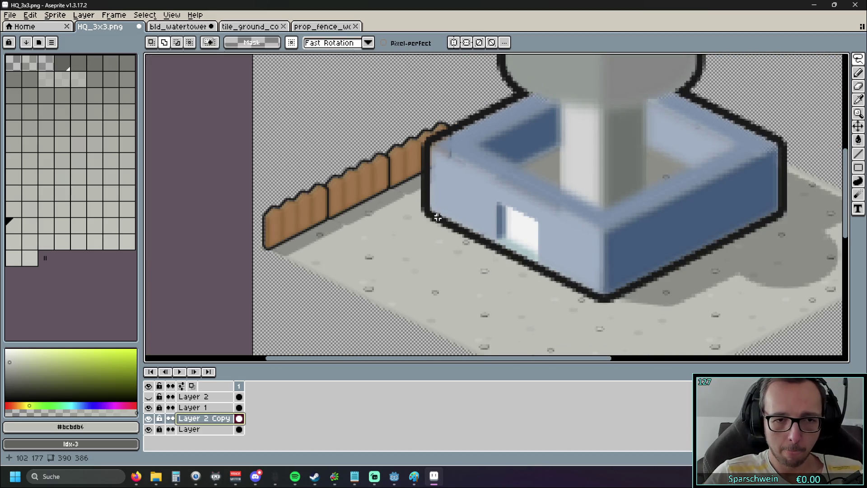
pyautogui.hscroll(4, 388, 205)
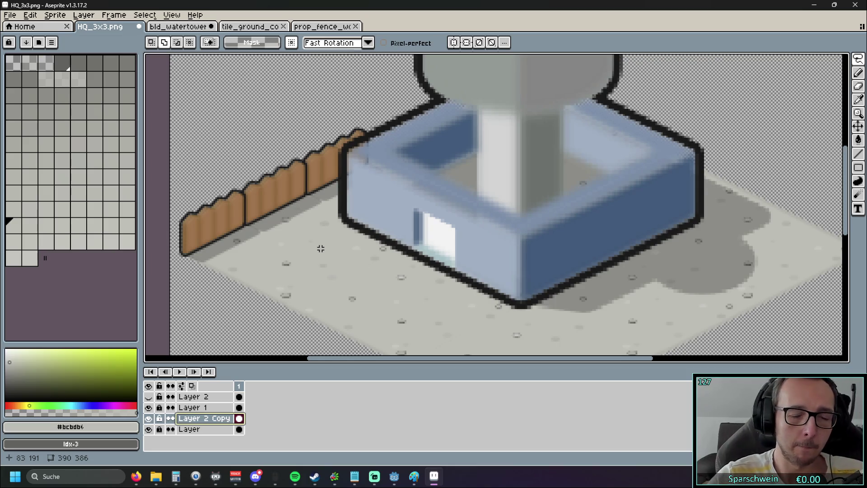
# Toggle the fence copy and building visibility to compare, leaving only the water tower layer shown
pyautogui.click(205, 407)
pyautogui.click(149, 418)
pyautogui.click(149, 418)
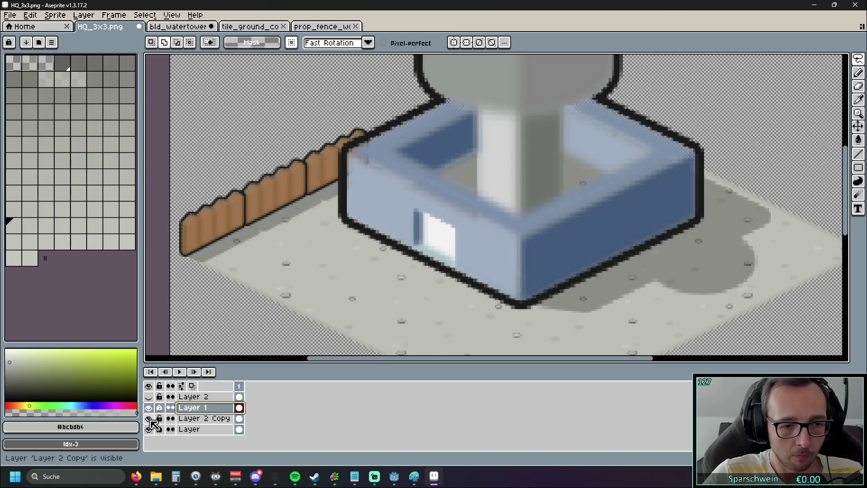
pyautogui.click(149, 408)
pyautogui.click(149, 407)
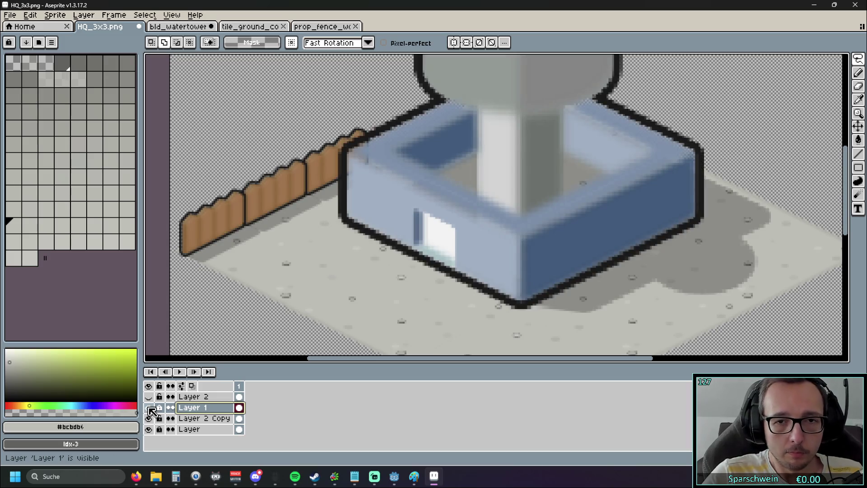
pyautogui.moveTo(410, 248); pyautogui.dragTo(374, 329)
pyautogui.scroll(-1, 224, 226)
pyautogui.scroll(1, 226, 219)
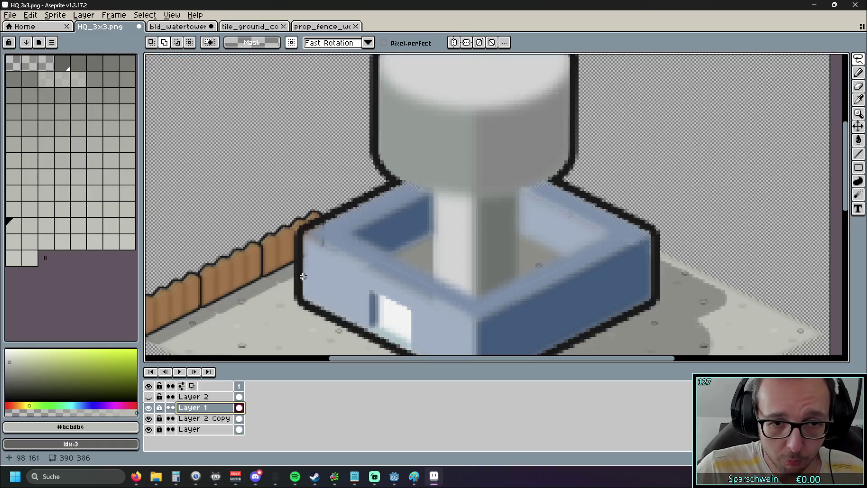
pyautogui.moveTo(296, 273); pyautogui.dragTo(295, 247)
pyautogui.moveTo(149, 408)
pyautogui.mouseDown()
pyautogui.moveTo(149, 419)
pyautogui.moveTo(150, 410)
pyautogui.mouseUp()
pyautogui.click(149, 408)
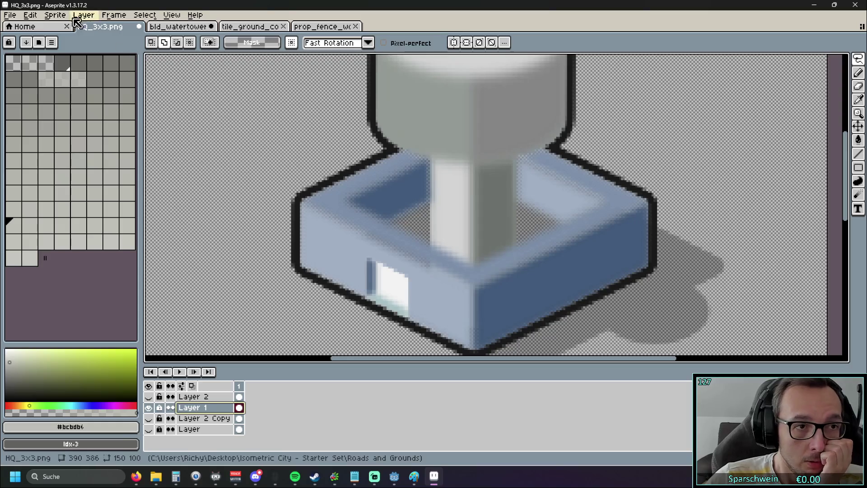
# Open Edit > Adjustments > Hue/Saturation, close it unchanged, and toggle Layer 2 Copy's visibility
pyautogui.click(55, 16)
pyautogui.moveTo(31, 16)
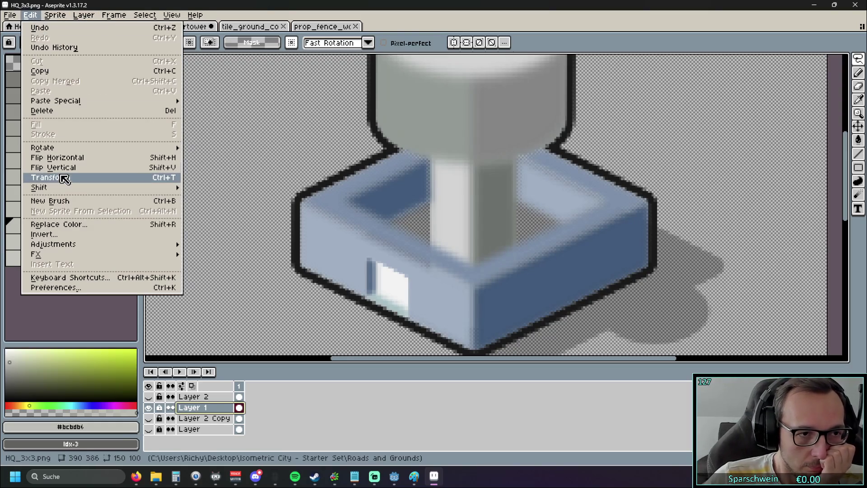
pyautogui.moveTo(97, 244)
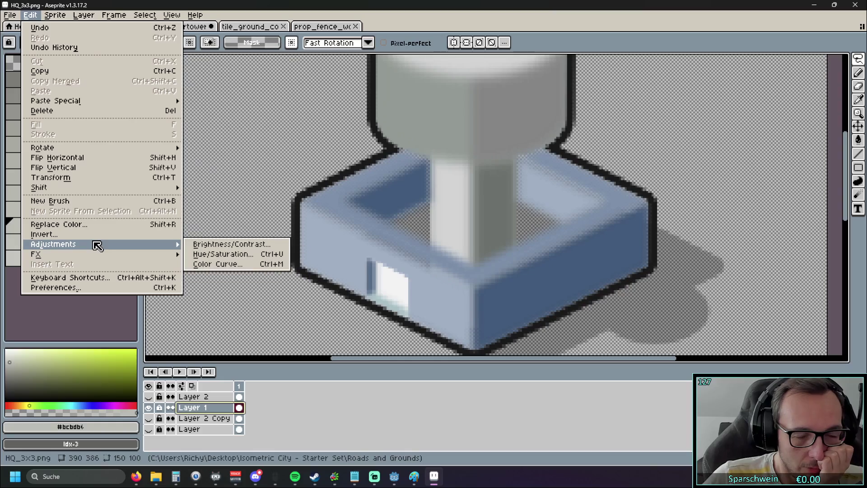
pyautogui.click(219, 256)
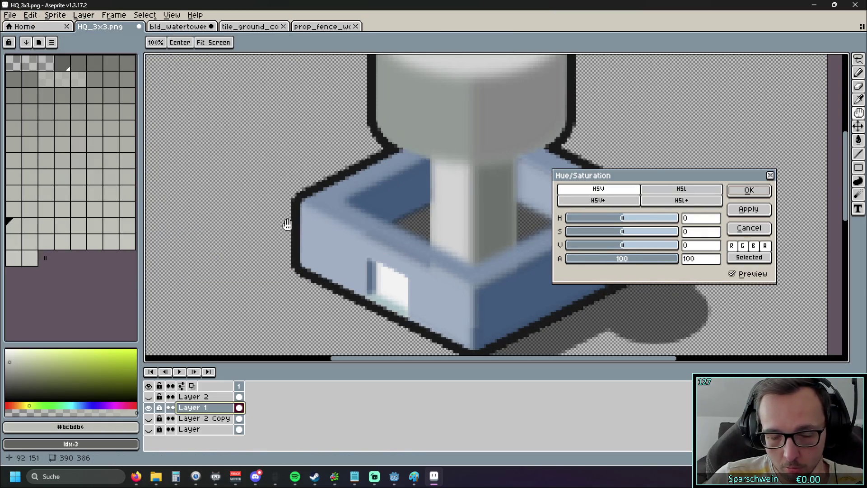
pyautogui.click(751, 197)
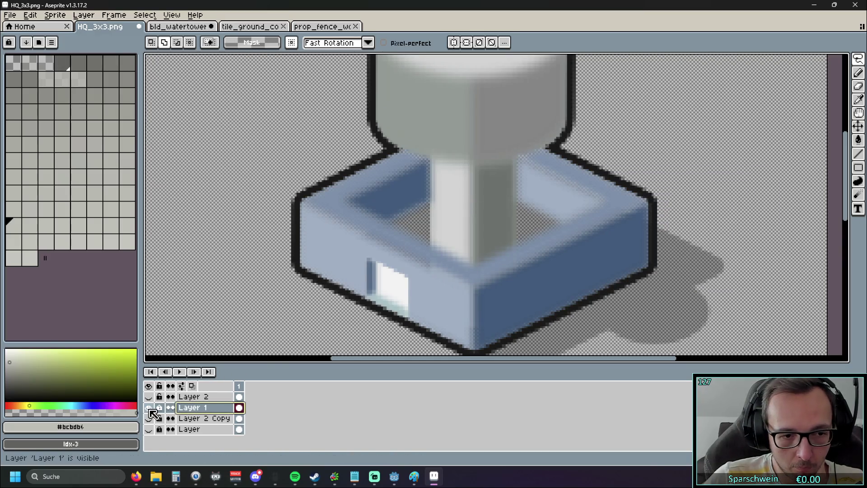
pyautogui.click(148, 418)
# Show Layer 2 Copy and the ground layer, keep Layer 2 hidden, and centre the whole tile
pyautogui.scroll(2, 247, 303)
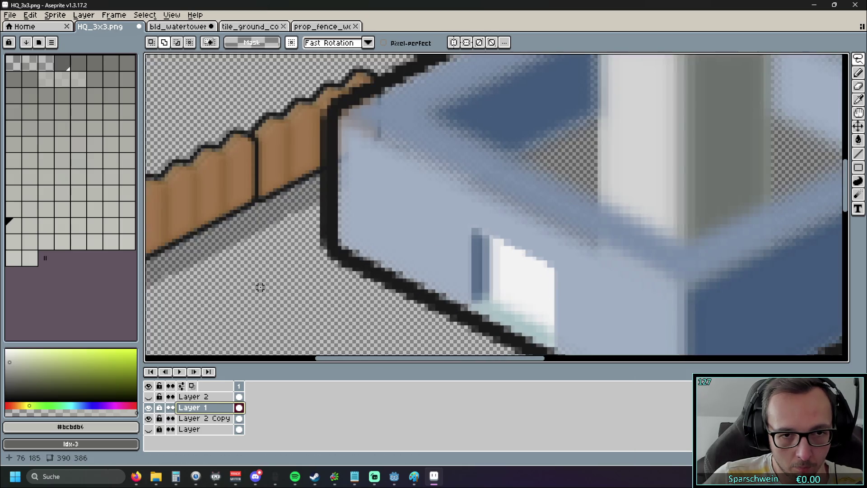
pyautogui.scroll(-2, 271, 277)
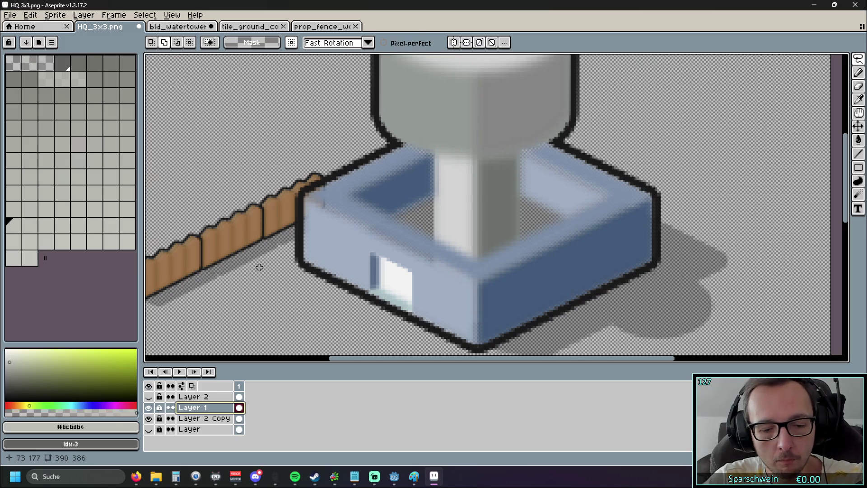
pyautogui.hotkey('ctrl', 'z')
pyautogui.hotkey('ctrl', 'y')
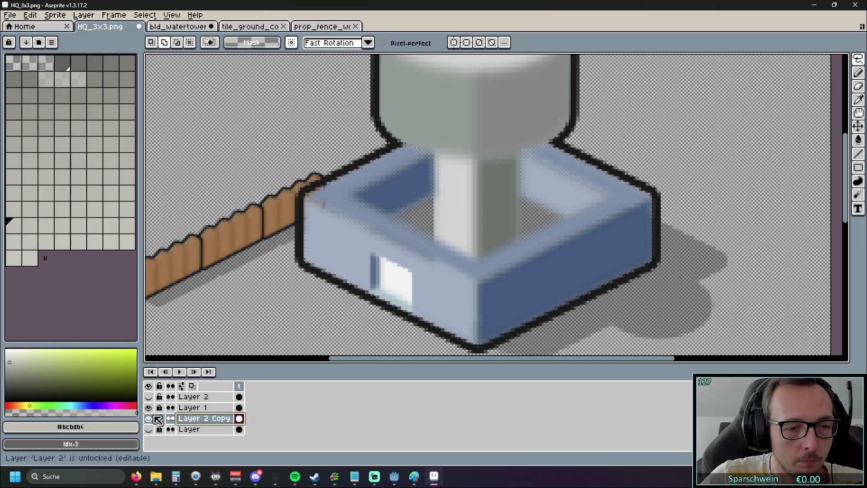
pyautogui.click(149, 397)
pyautogui.click(148, 429)
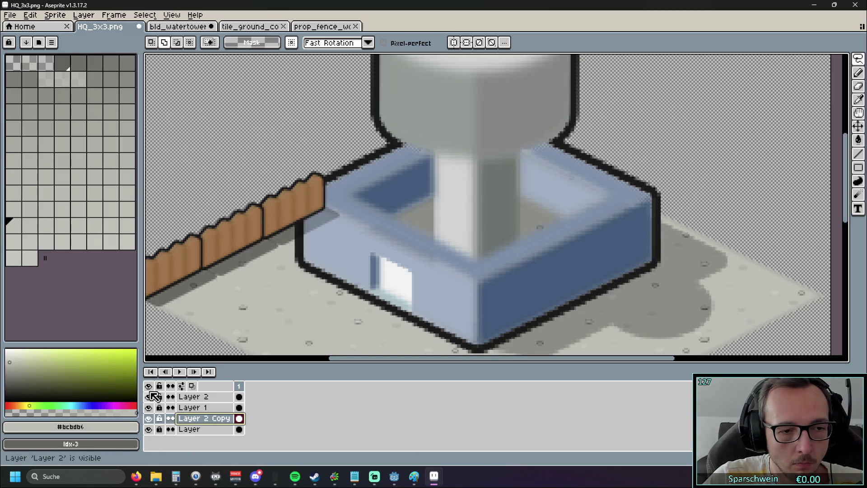
pyautogui.click(148, 396)
pyautogui.moveTo(241, 281)
pyautogui.mouseDown()
pyautogui.moveTo(335, 259)
pyautogui.moveTo(322, 258)
pyautogui.mouseUp()
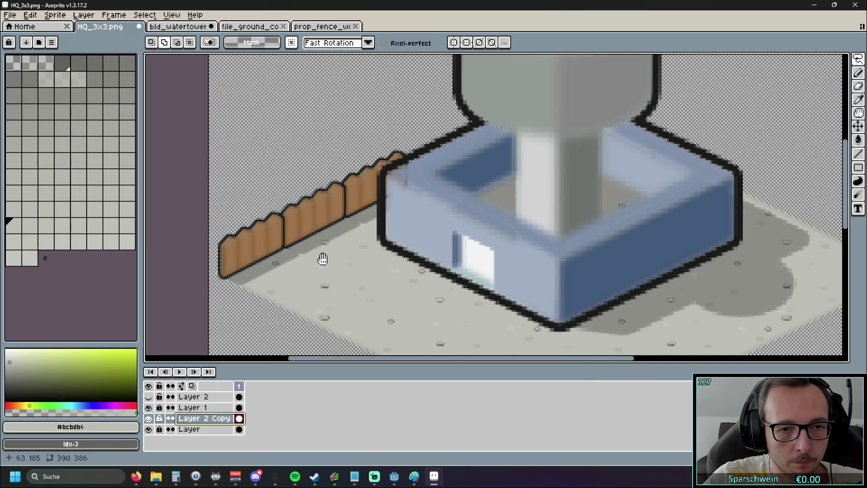
pyautogui.scroll(-2, 313, 209)
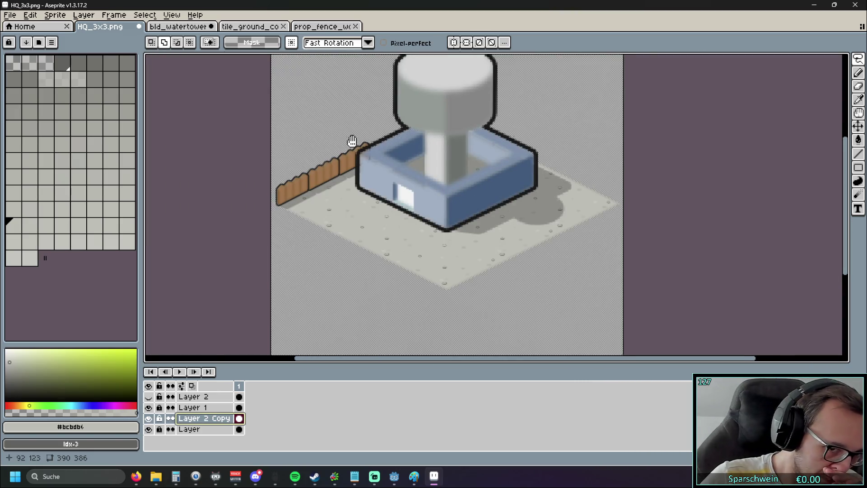
pyautogui.moveTo(350, 139); pyautogui.dragTo(306, 159)
pyautogui.click(55, 15)
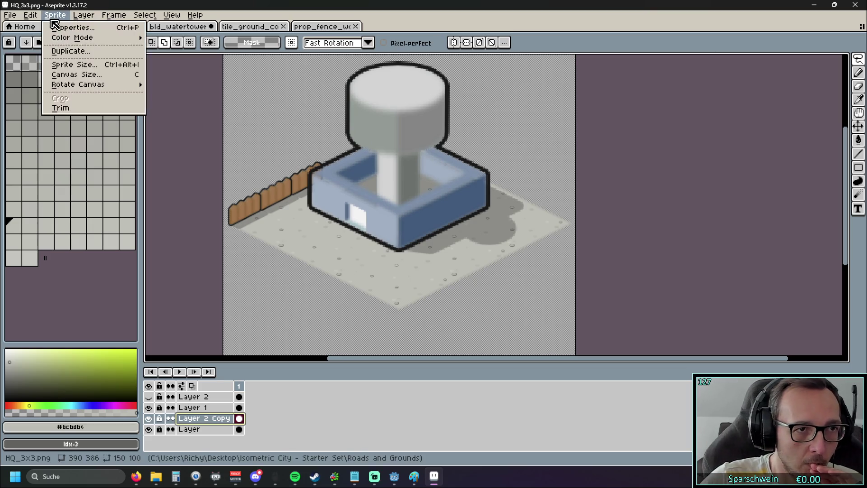
pyautogui.moveTo(33, 18)
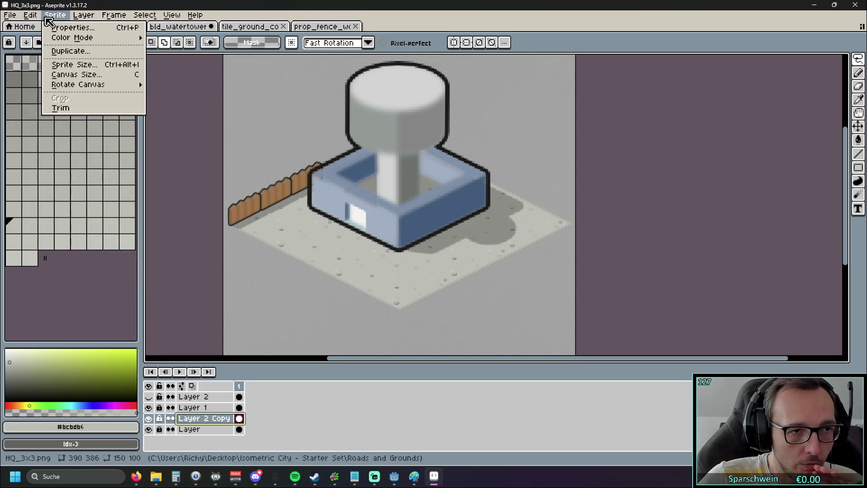
pyautogui.moveTo(81, 85)
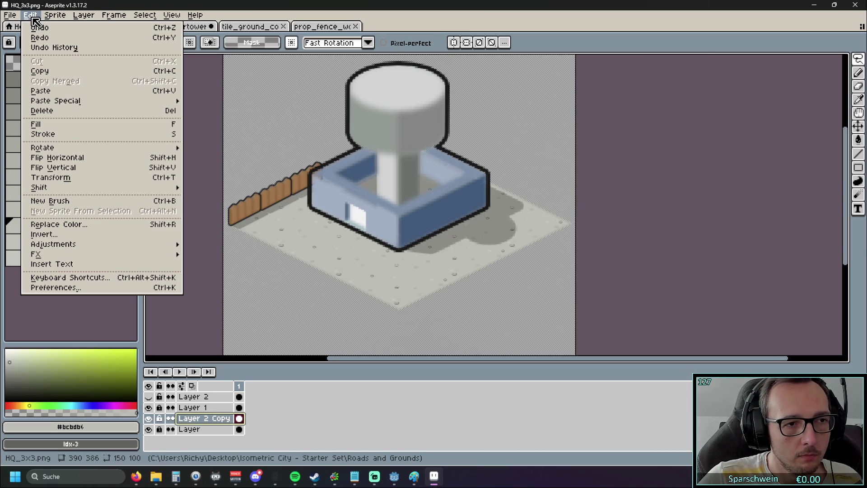
pyautogui.click(256, 371)
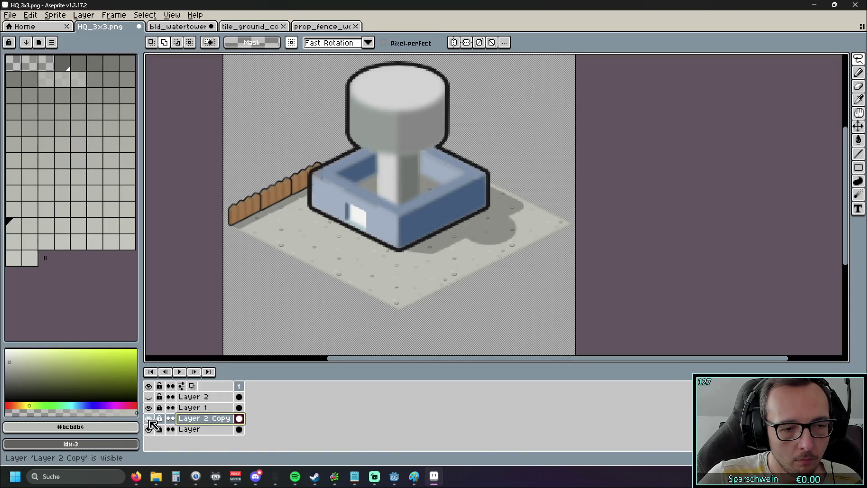
# Hide the fence copy and ground layers, dismissing Layer 1's context menu unchanged
pyautogui.click(148, 418)
pyautogui.click(149, 429)
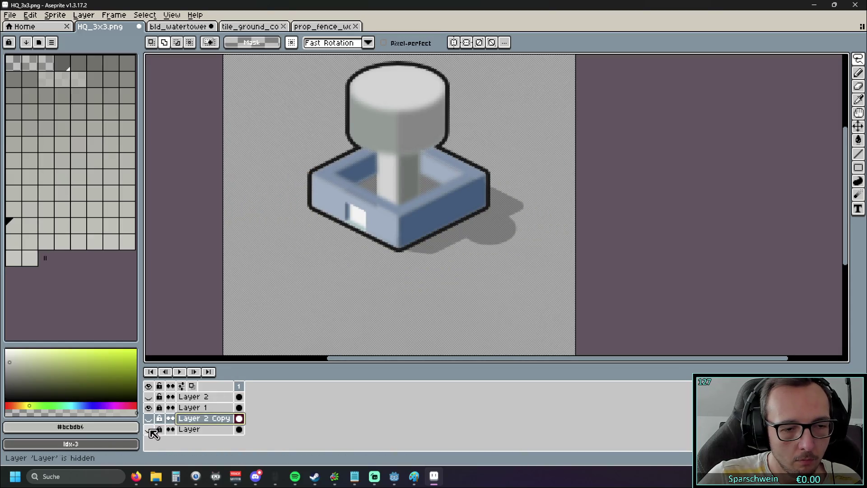
pyautogui.rightClick(198, 410)
pyautogui.moveTo(231, 396)
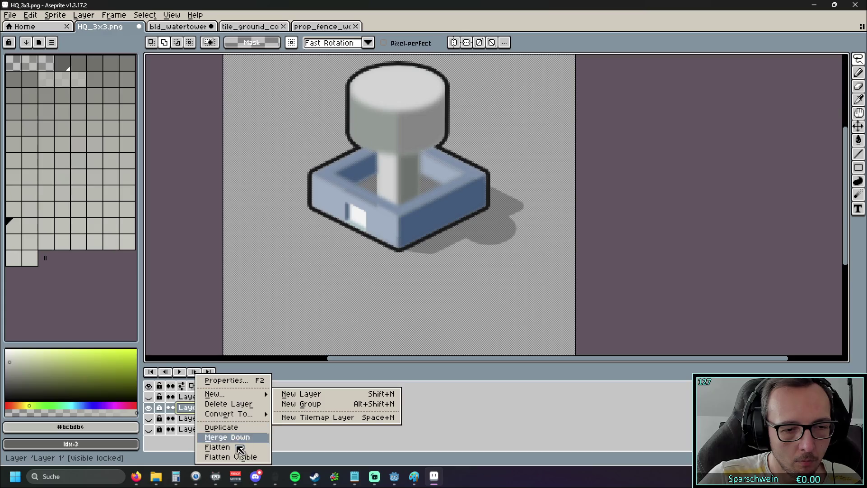
pyautogui.click(205, 290)
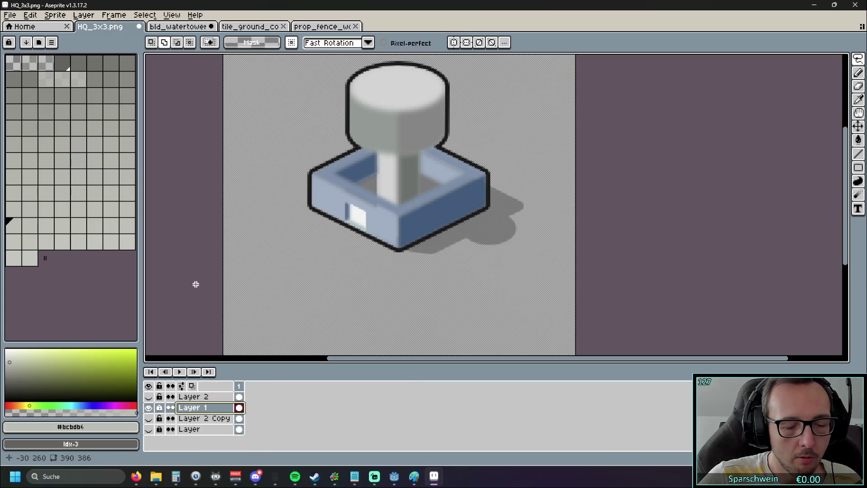
# Try a freehand selection around the water tower, then deselect it
pyautogui.scroll(-1, 273, 178)
pyautogui.scroll(1, 277, 175)
pyautogui.moveTo(258, 301)
pyautogui.mouseDown()
pyautogui.moveTo(454, 108)
pyautogui.moveTo(491, 116)
pyautogui.mouseUp()
pyautogui.hotkey('ctrl', 'd')
# Drag a Rectangular Marquee (M) enclosing the whole water tower and its shadow
pyautogui.press('m')
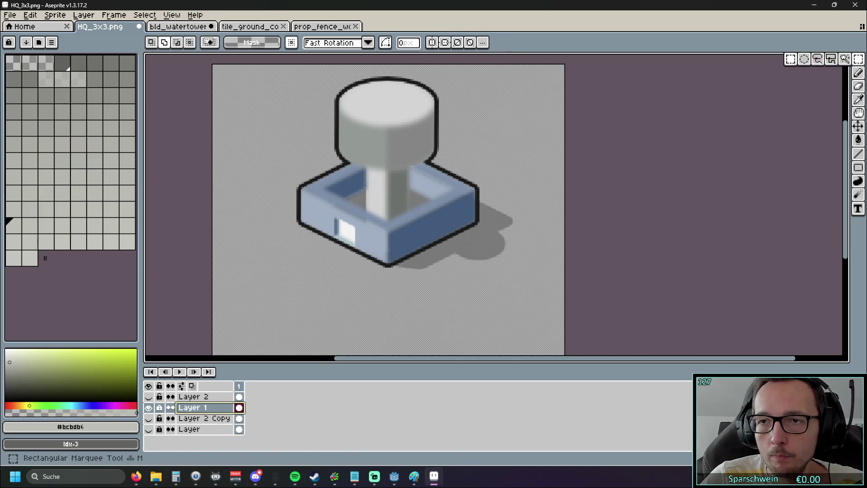
pyautogui.moveTo(260, 290); pyautogui.dragTo(511, 64)
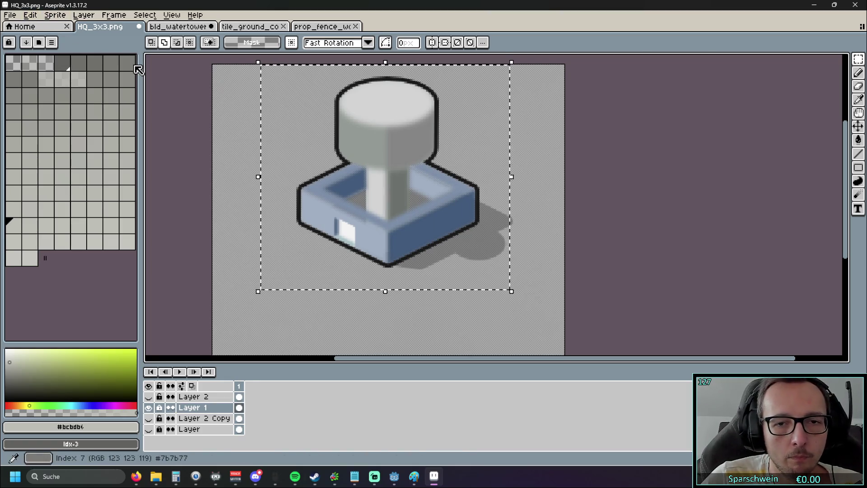
pyautogui.moveTo(254, 296)
pyautogui.mouseDown()
pyautogui.moveTo(532, 77)
pyautogui.moveTo(537, 62)
pyautogui.mouseUp()
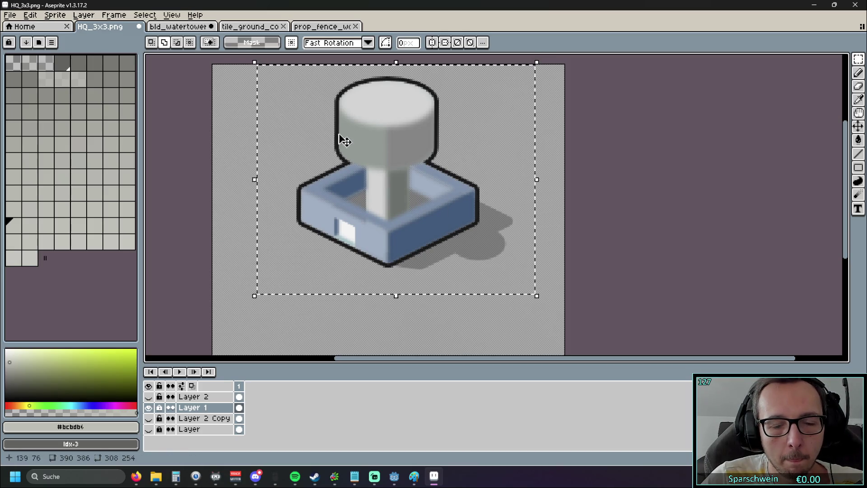
pyautogui.moveTo(412, 145); pyautogui.dragTo(416, 164)
pyautogui.click(65, 15)
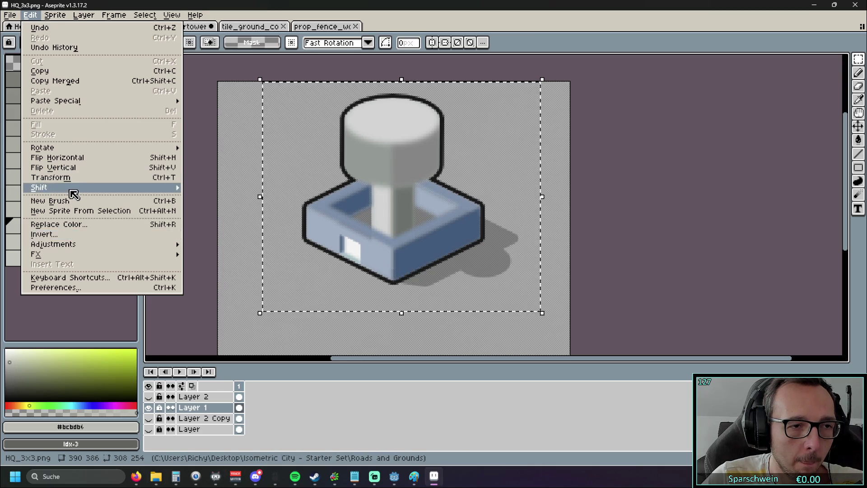
pyautogui.moveTo(71, 244)
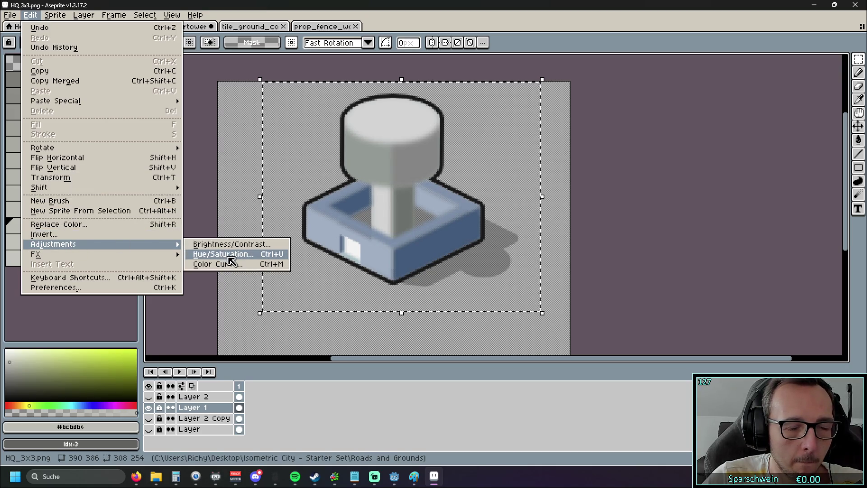
# Preview a tan -180 hue shift at alpha 100 on the tower base, then discard it
pyautogui.click(229, 255)
pyautogui.moveTo(635, 262)
pyautogui.mouseDown()
pyautogui.moveTo(700, 264)
pyautogui.moveTo(615, 261)
pyautogui.moveTo(707, 263)
pyautogui.moveTo(608, 257)
pyautogui.moveTo(719, 258)
pyautogui.mouseUp()
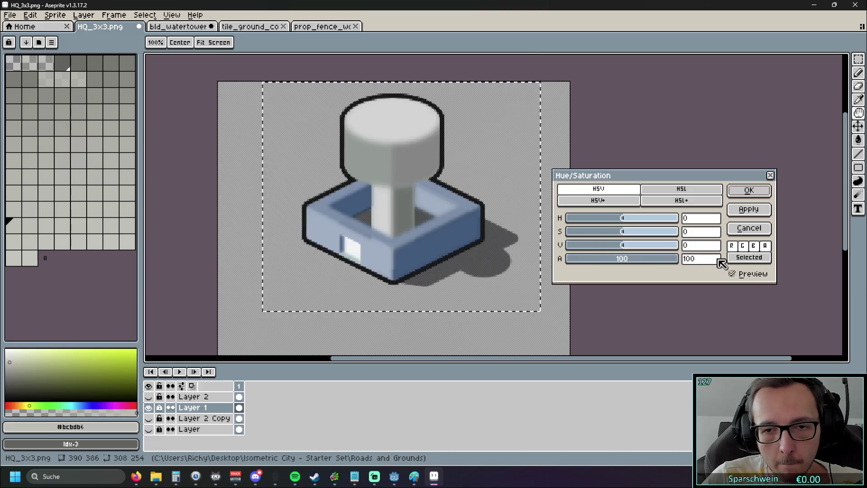
pyautogui.scroll(2, 453, 230)
pyautogui.moveTo(630, 225)
pyautogui.mouseDown()
pyautogui.moveTo(708, 226)
pyautogui.moveTo(536, 223)
pyautogui.moveTo(657, 228)
pyautogui.moveTo(605, 221)
pyautogui.moveTo(678, 220)
pyautogui.moveTo(548, 224)
pyautogui.mouseUp()
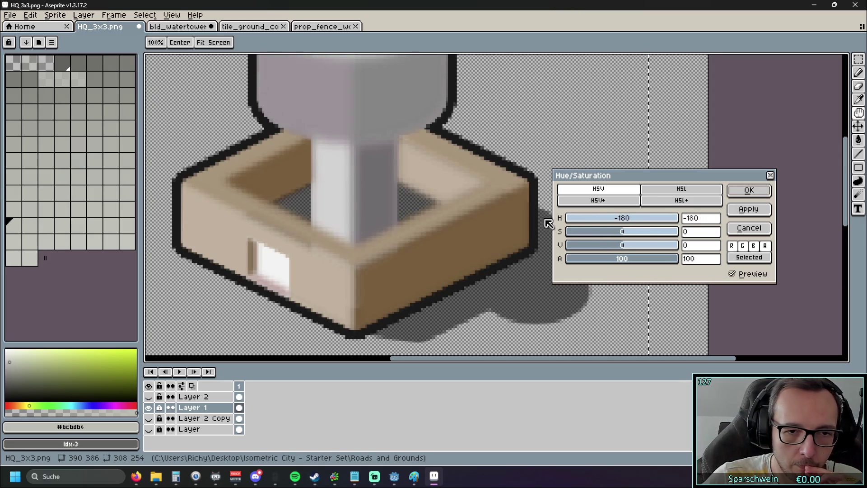
pyautogui.scroll(5, 296, 213)
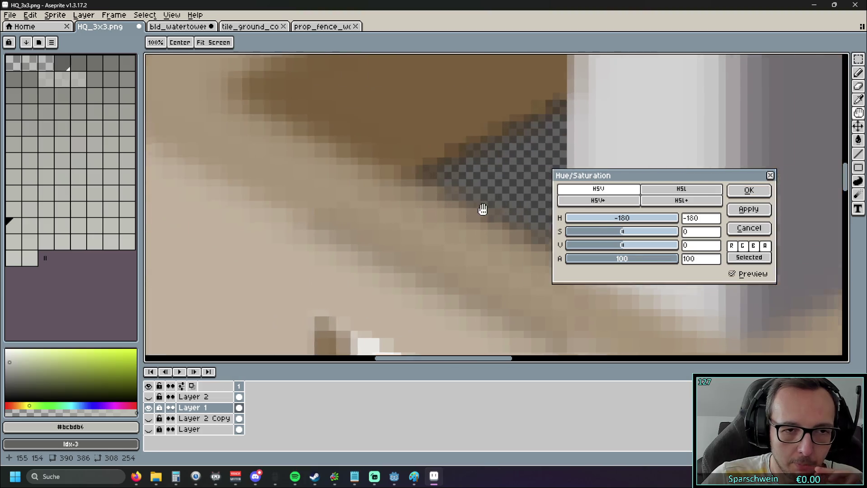
pyautogui.scroll(-2, 333, 162)
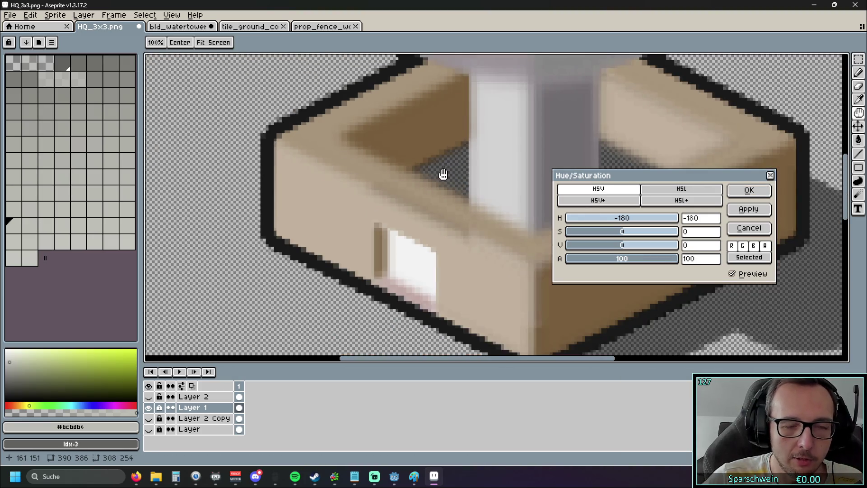
pyautogui.scroll(2, 327, 194)
pyautogui.scroll(-2, 357, 193)
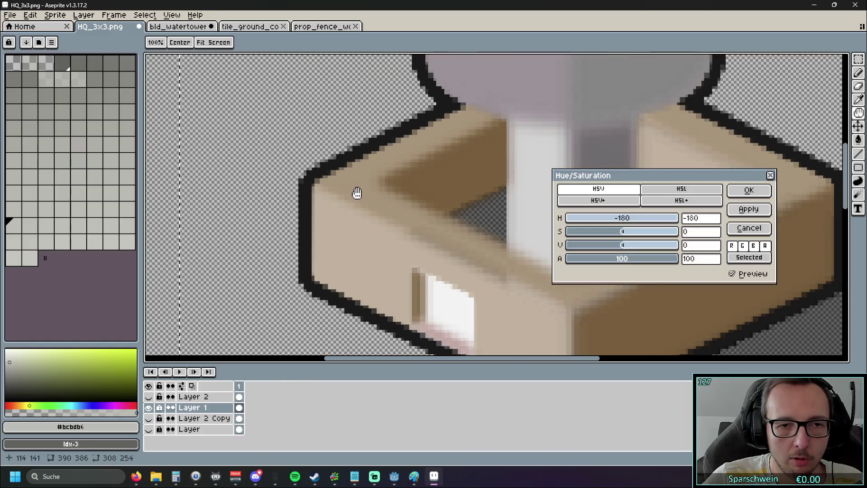
pyautogui.moveTo(356, 193); pyautogui.dragTo(270, 173)
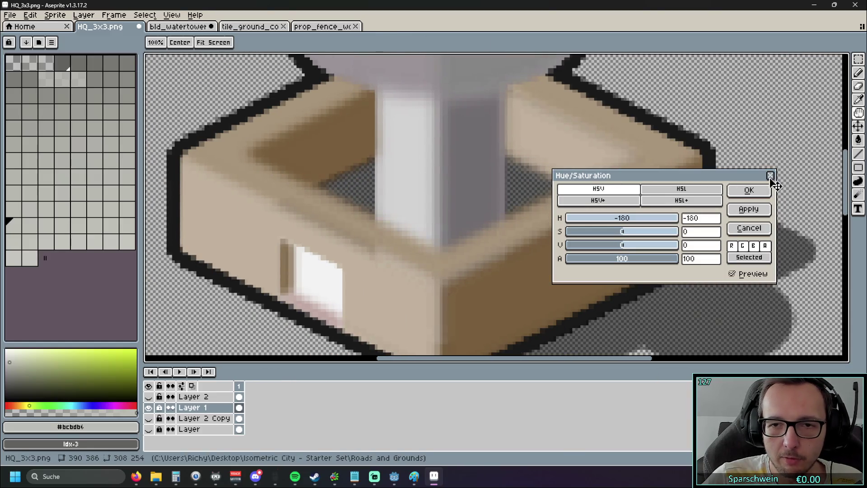
pyautogui.click(763, 189)
# Inspect the still-blue tower base, then switch to the bld_watertower document
pyautogui.scroll(-3, 594, 195)
pyautogui.scroll(5, 581, 219)
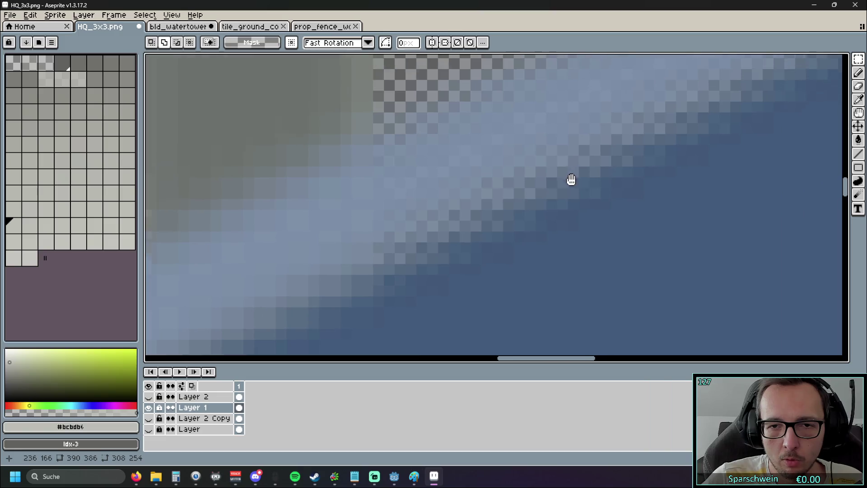
pyautogui.moveTo(572, 180); pyautogui.dragTo(325, 287)
pyautogui.moveTo(574, 147)
pyautogui.mouseDown()
pyautogui.moveTo(543, 194)
pyautogui.moveTo(480, 235)
pyautogui.mouseUp()
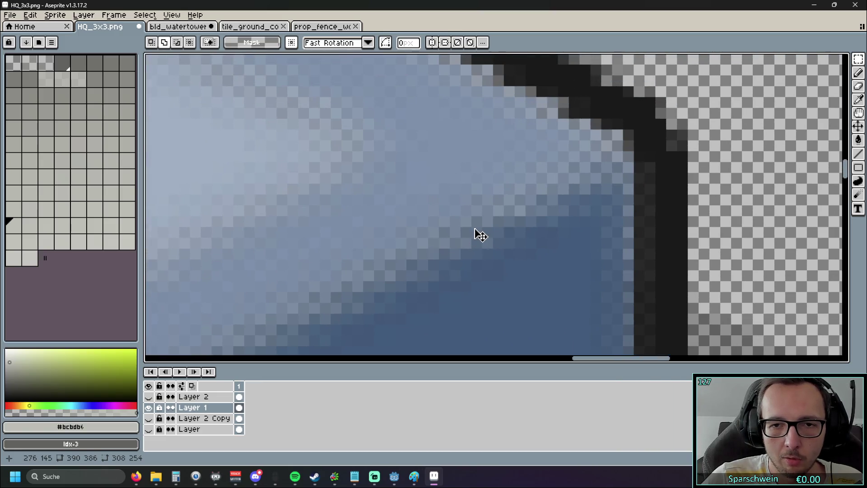
pyautogui.scroll(-5, 479, 235)
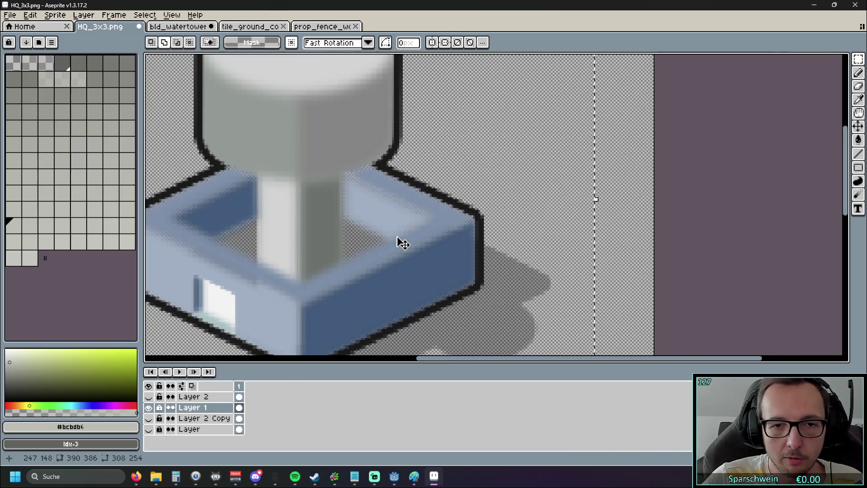
pyautogui.moveTo(399, 239)
pyautogui.mouseDown()
pyautogui.moveTo(533, 183)
pyautogui.moveTo(553, 184)
pyautogui.mouseUp()
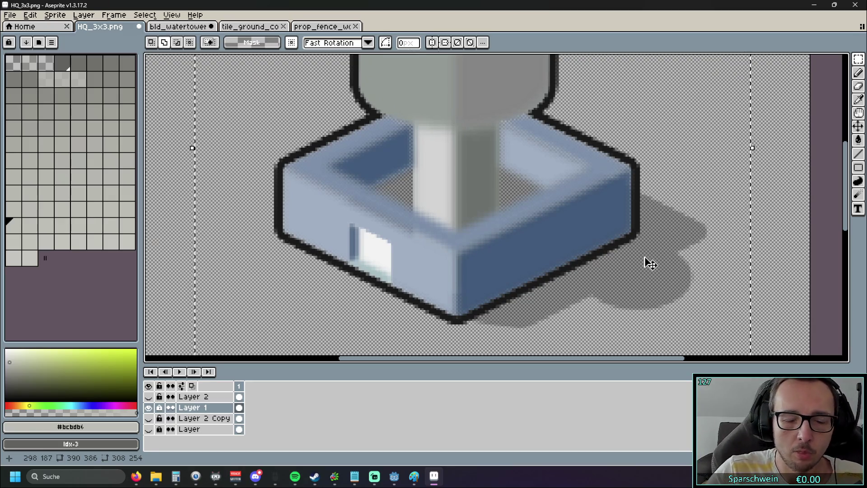
pyautogui.scroll(-1, 454, 226)
pyautogui.scroll(4, 456, 240)
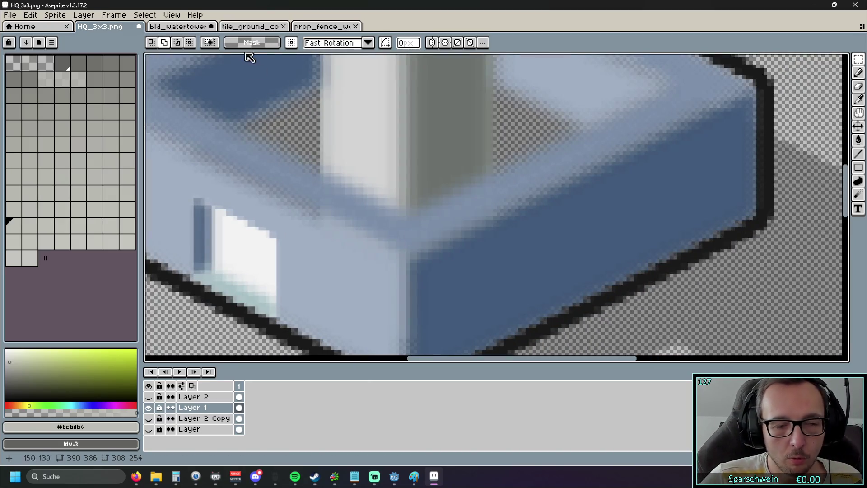
pyautogui.click(249, 26)
pyautogui.click(178, 26)
pyautogui.scroll(3, 386, 208)
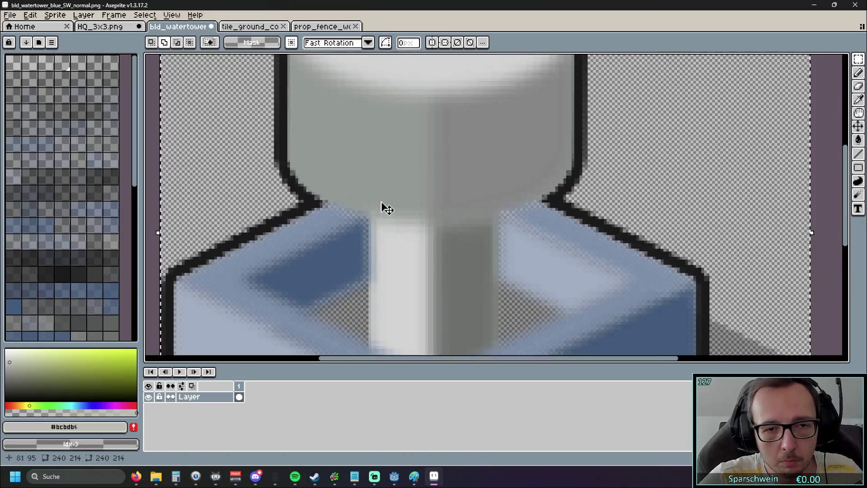
# Undo the sprite's enlargement back to 160×143, restore the selection, and zoom to inspect the pixels
pyautogui.hotkey('ctrl', 'z')
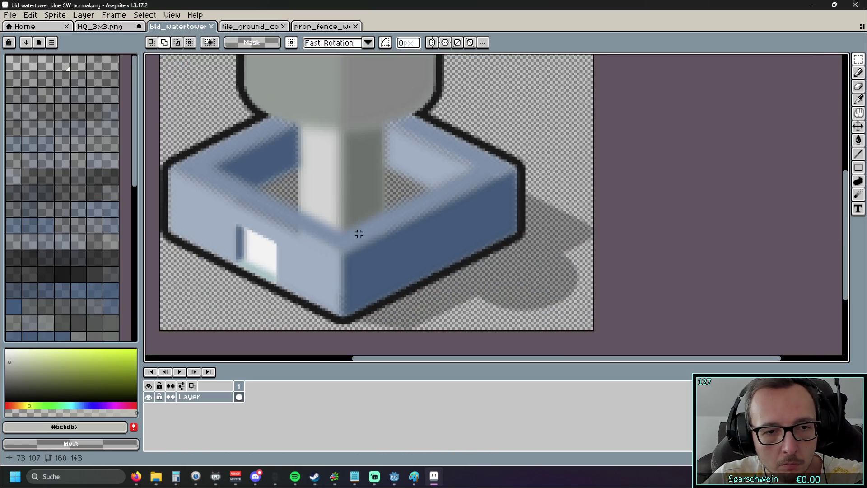
pyautogui.scroll(1, 375, 203)
pyautogui.hotkey('ctrl', 'z')
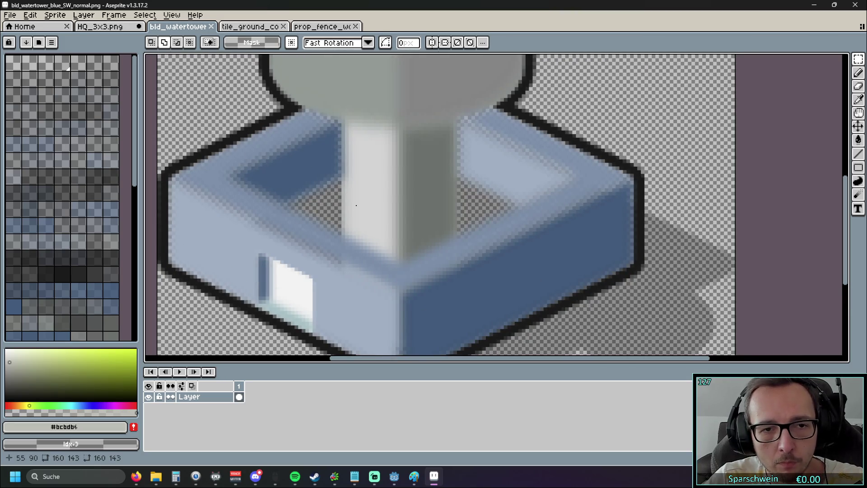
pyautogui.scroll(1, 321, 203)
pyautogui.scroll(1, 299, 188)
pyautogui.scroll(3, 413, 170)
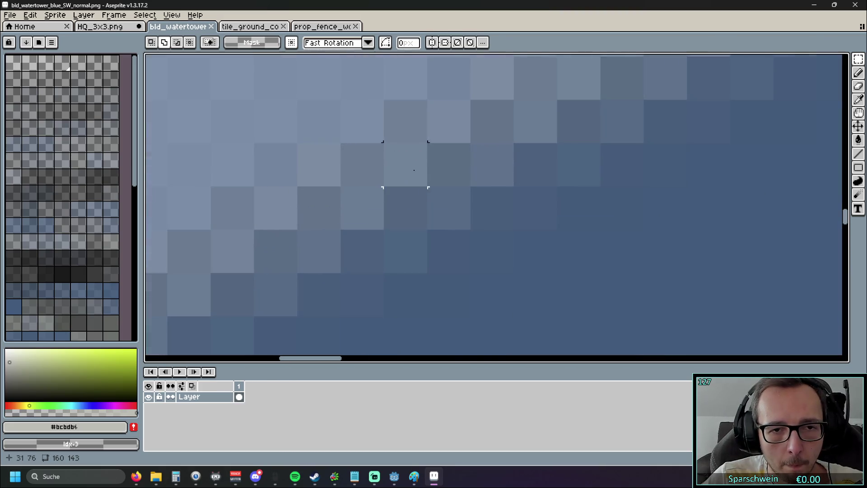
pyautogui.scroll(-1, 361, 194)
pyautogui.scroll(-5, 392, 190)
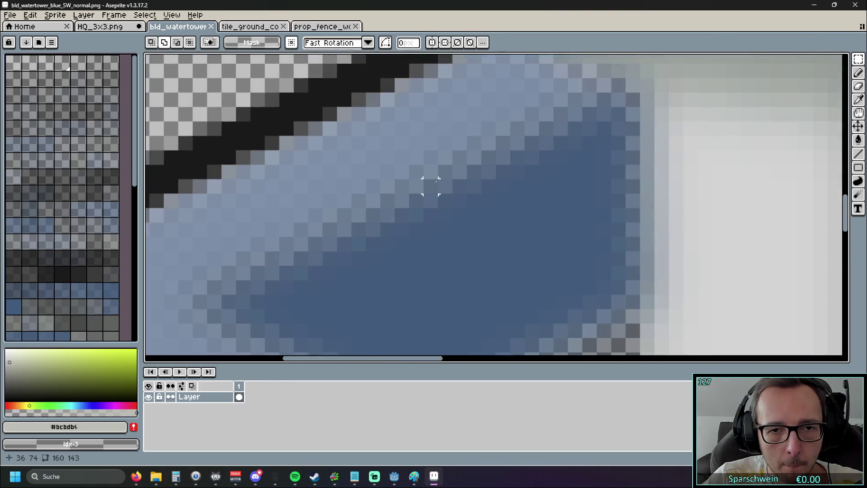
pyautogui.scroll(2, 411, 172)
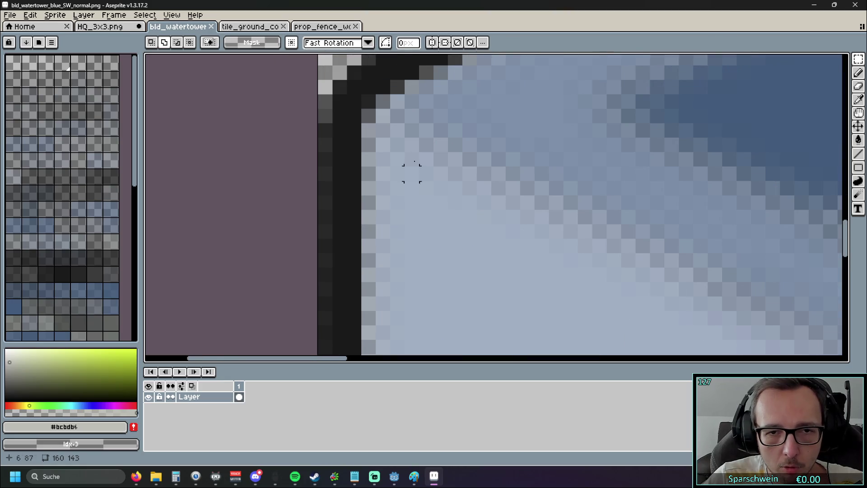
pyautogui.scroll(-4, 383, 288)
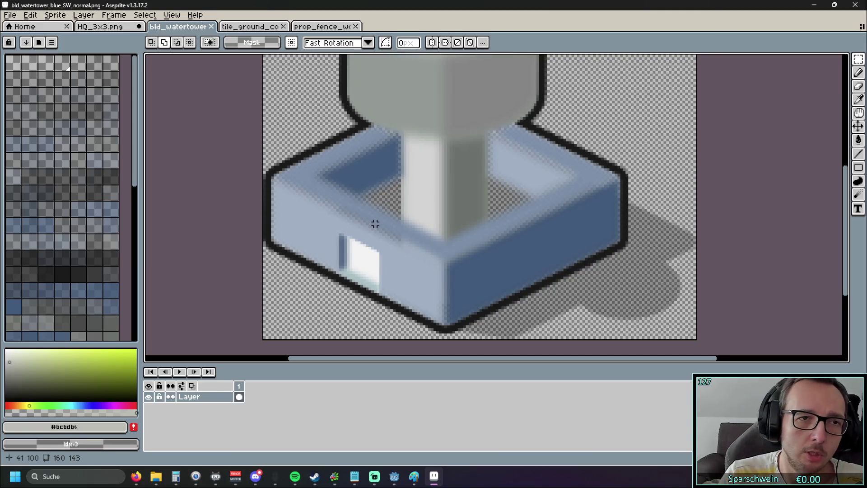
# Switch to the HQ_3x3.png sprite
pyautogui.click(251, 27)
pyautogui.click(176, 26)
pyautogui.click(113, 28)
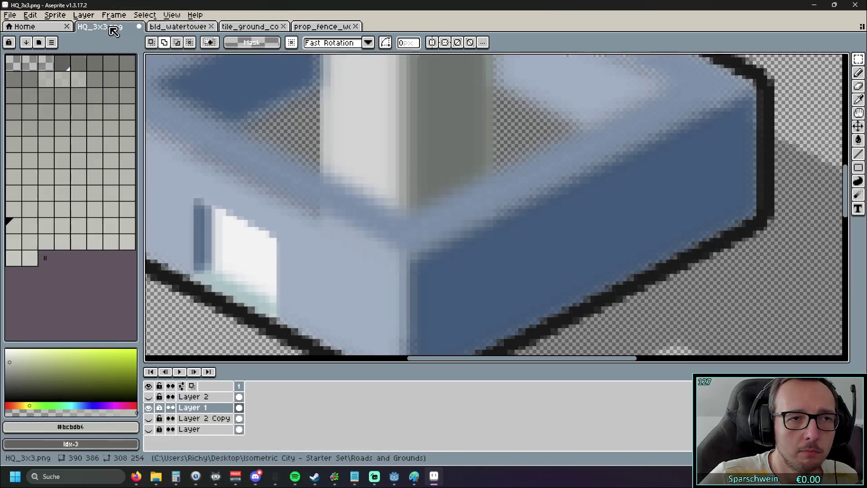
# Preview a brightening Color Curve on the water tower base, then cancel it unchanged
pyautogui.scroll(-3, 341, 135)
pyautogui.moveTo(341, 135); pyautogui.dragTo(385, 188)
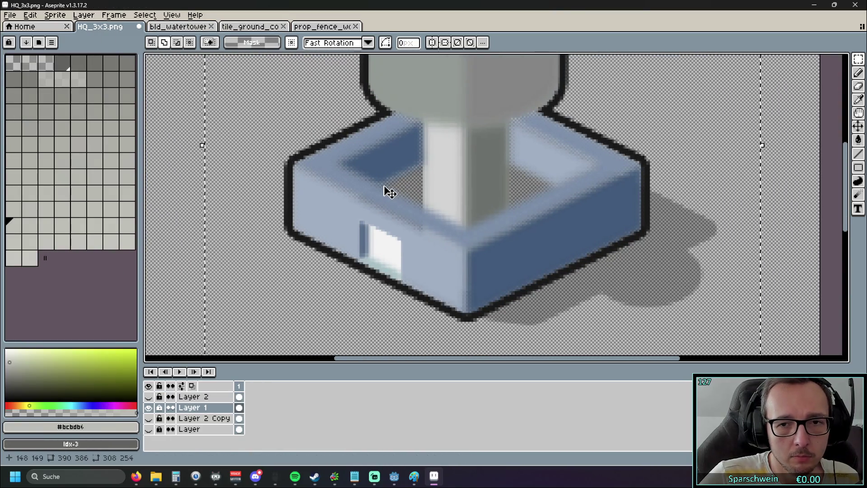
pyautogui.scroll(2, 385, 188)
pyautogui.click(30, 14)
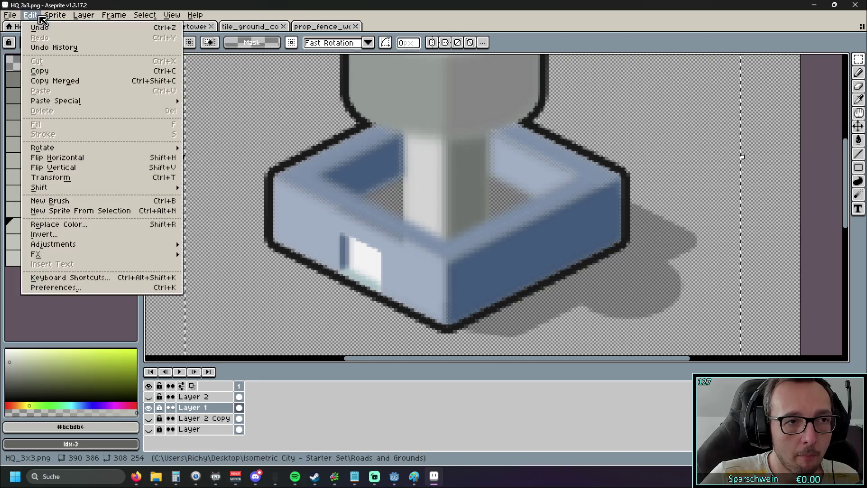
pyautogui.moveTo(66, 246)
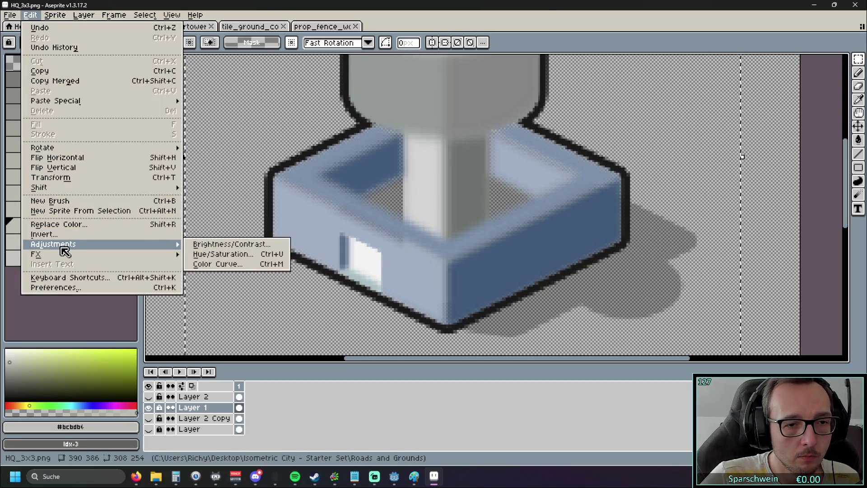
pyautogui.click(255, 263)
pyautogui.moveTo(443, 192)
pyautogui.mouseDown()
pyautogui.moveTo(556, 188)
pyautogui.moveTo(575, 288)
pyautogui.moveTo(580, 180)
pyautogui.moveTo(587, 311)
pyautogui.mouseUp()
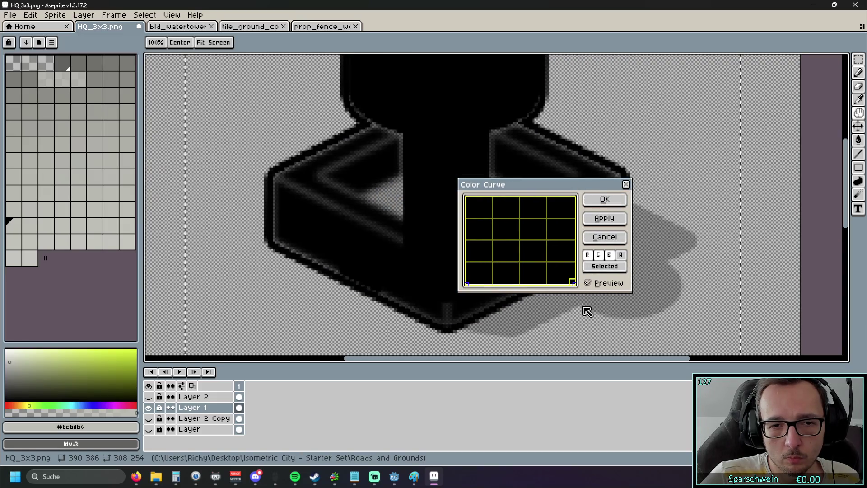
pyautogui.hscroll(2, 393, 253)
pyautogui.moveTo(535, 188)
pyautogui.mouseDown()
pyautogui.moveTo(692, 227)
pyautogui.moveTo(668, 218)
pyautogui.mouseUp()
pyautogui.moveTo(446, 229)
pyautogui.mouseDown()
pyautogui.moveTo(447, 246)
pyautogui.moveTo(438, 112)
pyautogui.moveTo(460, 149)
pyautogui.mouseUp()
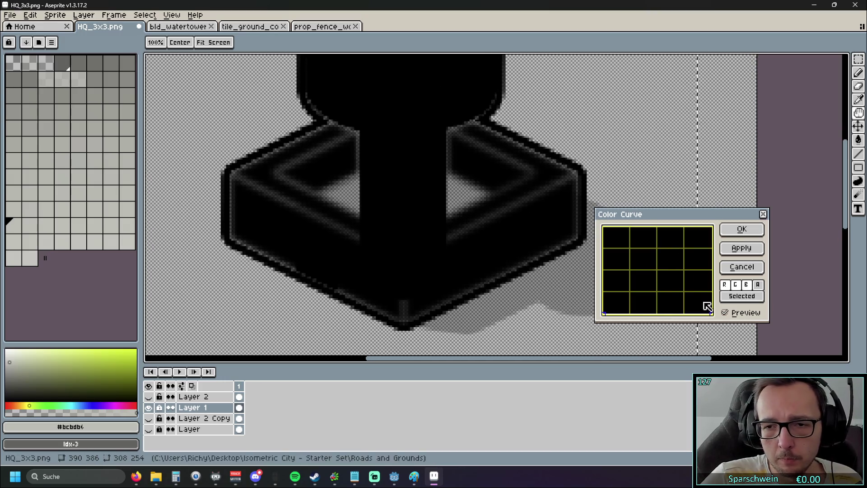
pyautogui.moveTo(713, 314)
pyautogui.mouseDown()
pyautogui.moveTo(606, 229)
pyautogui.moveTo(787, 358)
pyautogui.mouseUp()
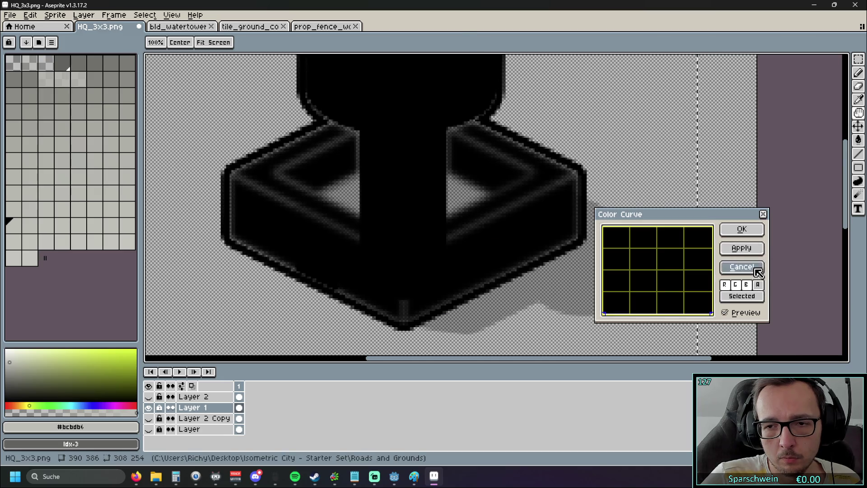
pyautogui.click(755, 269)
pyautogui.click(10, 15)
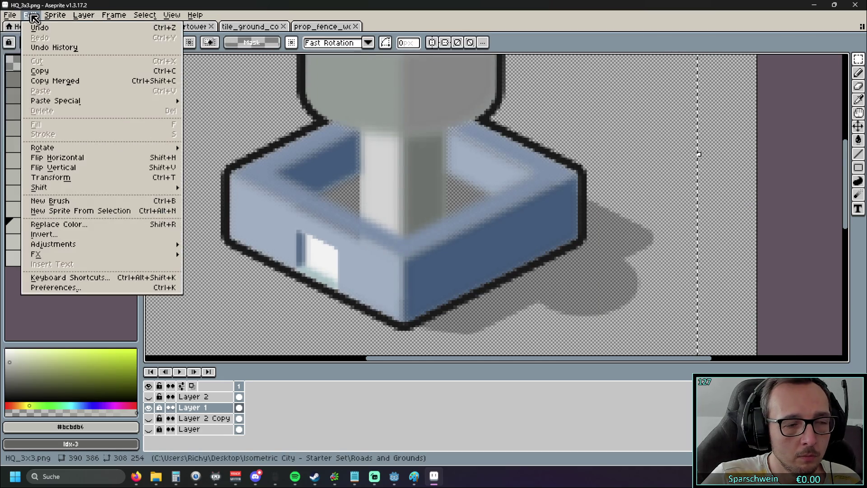
# Trial brightness 100 then 17 and contrast 100 on the tower, closing without applying
pyautogui.moveTo(75, 246)
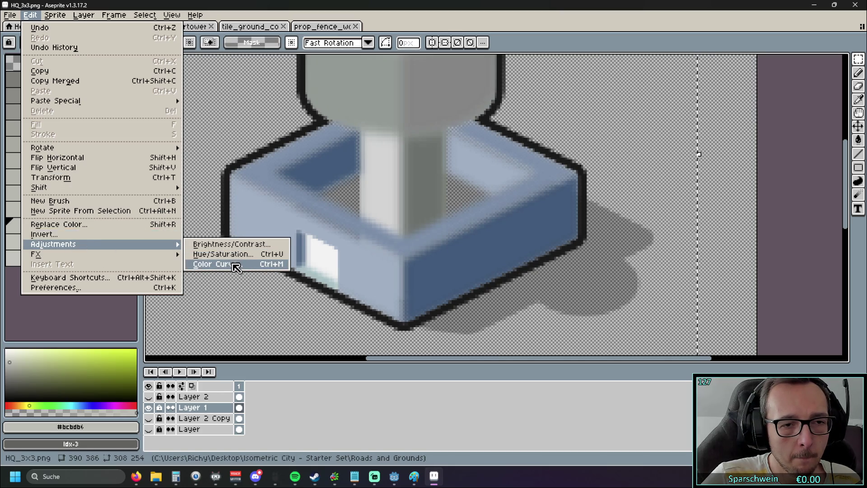
pyautogui.click(225, 244)
pyautogui.moveTo(439, 196); pyautogui.dragTo(611, 198)
pyautogui.moveTo(567, 218)
pyautogui.mouseDown()
pyautogui.moveTo(641, 224)
pyautogui.moveTo(482, 218)
pyautogui.moveTo(620, 221)
pyautogui.mouseUp()
pyautogui.moveTo(573, 246)
pyautogui.mouseDown()
pyautogui.moveTo(632, 247)
pyautogui.moveTo(495, 248)
pyautogui.moveTo(698, 261)
pyautogui.mouseUp()
pyautogui.moveTo(622, 221)
pyautogui.mouseDown()
pyautogui.moveTo(538, 219)
pyautogui.moveTo(573, 224)
pyautogui.mouseUp()
pyautogui.click(704, 192)
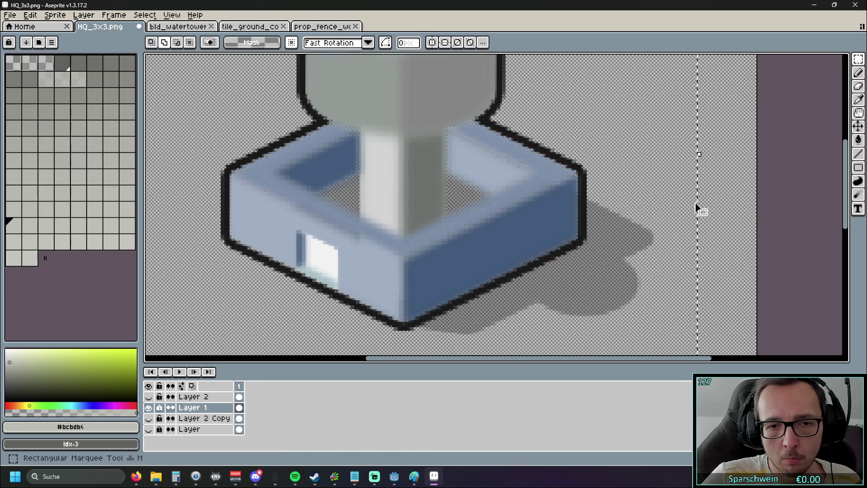
# Open the Hue/Saturation adjustment from Edit > Adjustments
pyautogui.click(29, 15)
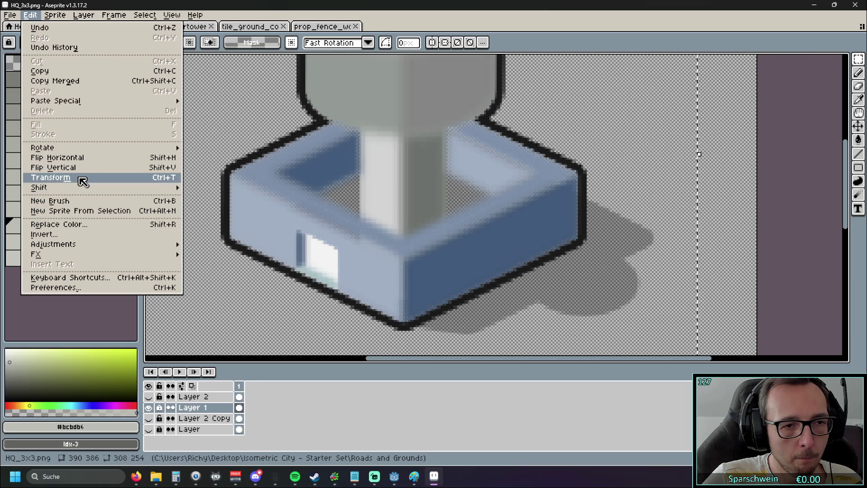
pyautogui.moveTo(102, 246)
pyautogui.click(232, 254)
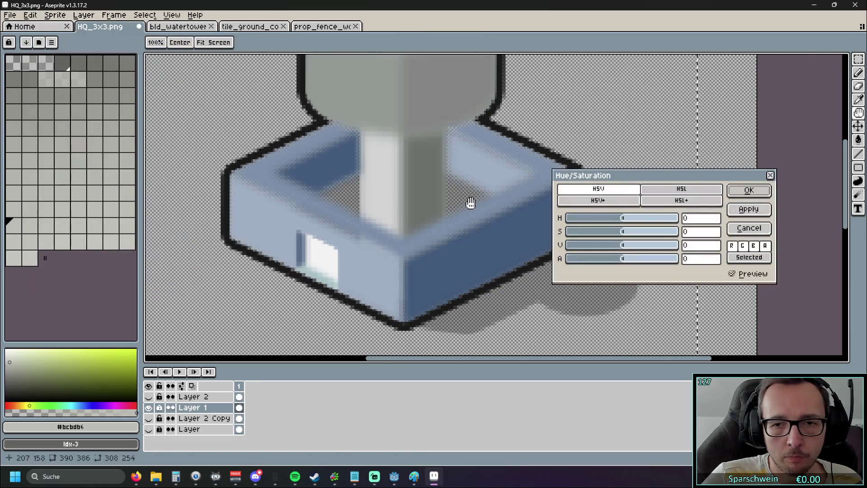
# Try Hue/Saturation alpha at 17 then 77, toggling the preview to compare
pyautogui.moveTo(654, 176); pyautogui.dragTo(682, 177)
pyautogui.moveTo(656, 263)
pyautogui.mouseDown()
pyautogui.moveTo(681, 259)
pyautogui.moveTo(721, 271)
pyautogui.moveTo(629, 258)
pyautogui.moveTo(576, 261)
pyautogui.moveTo(735, 273)
pyautogui.moveTo(640, 262)
pyautogui.moveTo(712, 270)
pyautogui.moveTo(649, 265)
pyautogui.moveTo(708, 269)
pyautogui.moveTo(659, 265)
pyautogui.mouseUp()
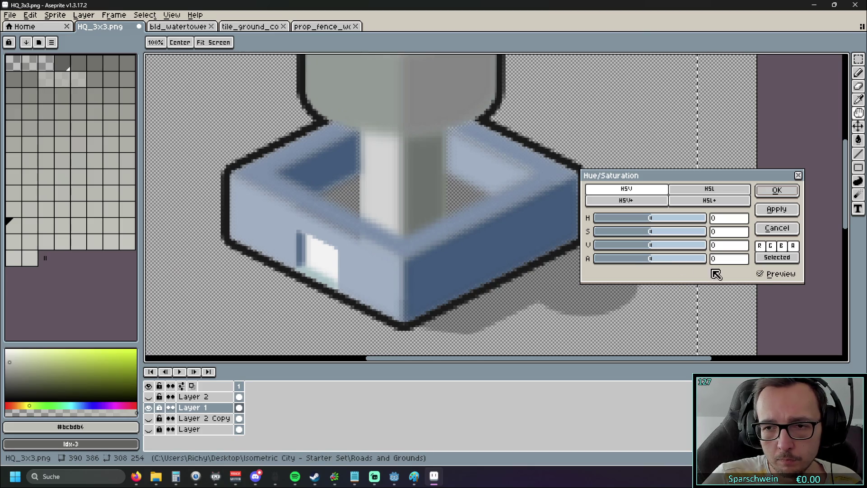
pyautogui.click(761, 274)
pyautogui.click(762, 275)
pyautogui.moveTo(656, 259)
pyautogui.mouseDown()
pyautogui.moveTo(693, 258)
pyautogui.moveTo(655, 259)
pyautogui.mouseUp()
pyautogui.click(760, 274)
pyautogui.click(761, 274)
pyautogui.click(761, 274)
pyautogui.click(760, 274)
pyautogui.click(760, 274)
pyautogui.scroll(-1, 261, 131)
pyautogui.scroll(2, 343, 222)
pyautogui.scroll(1, 312, 253)
pyautogui.scroll(1, 278, 259)
pyautogui.scroll(2, 319, 234)
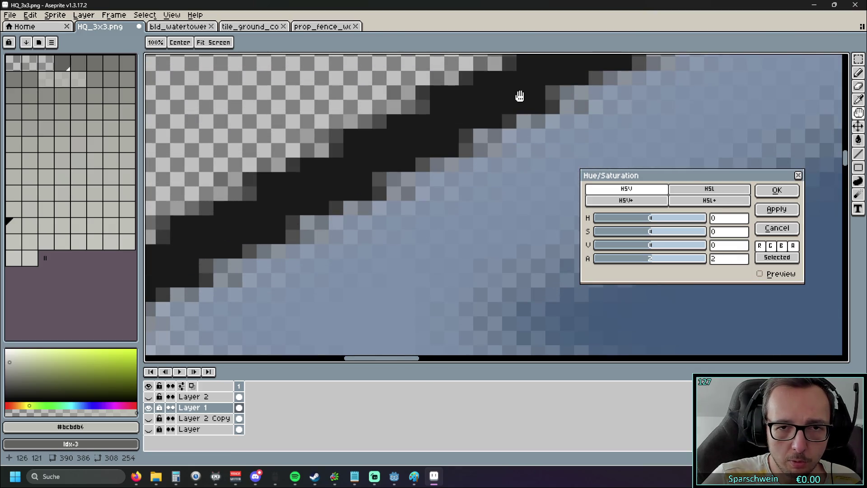
pyautogui.scroll(-2, 520, 96)
pyautogui.scroll(2, 546, 110)
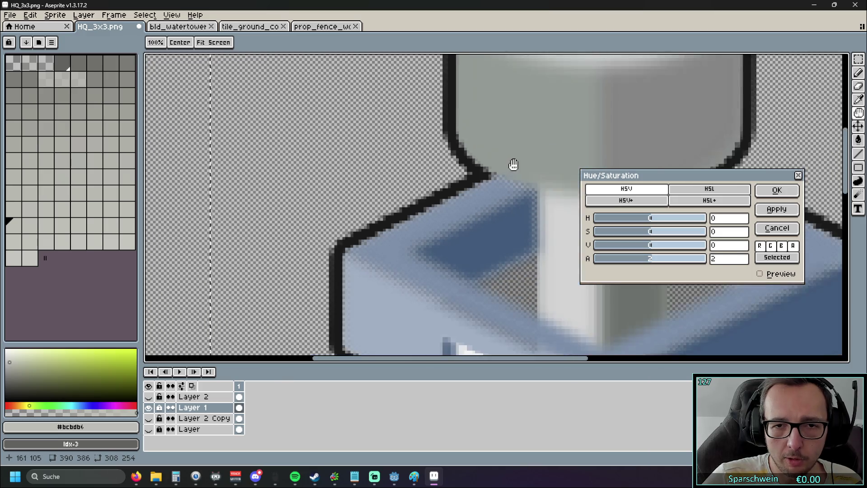
pyautogui.scroll(-1, 387, 275)
pyautogui.scroll(-1, 439, 214)
pyautogui.scroll(2, 434, 230)
# Raise alpha to 100, compare with the preview on and off, and confirm
pyautogui.moveTo(655, 264); pyautogui.dragTo(726, 265)
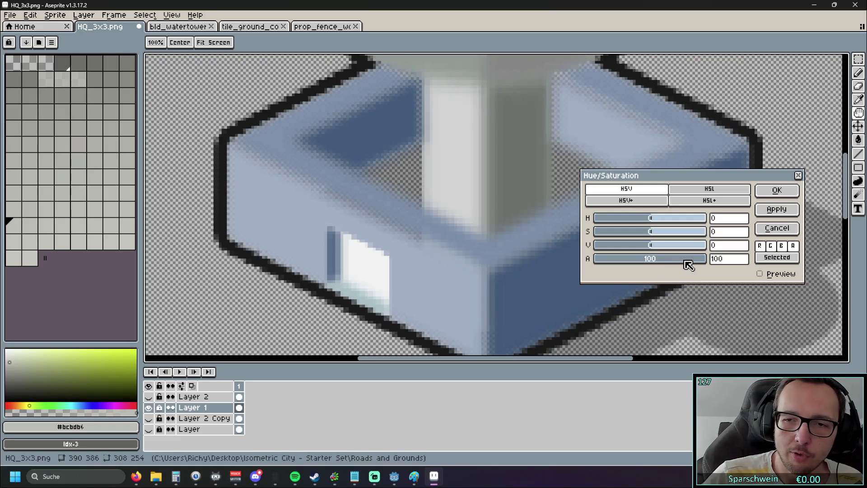
pyautogui.scroll(2, 380, 220)
pyautogui.click(767, 273)
pyautogui.click(767, 274)
pyautogui.click(767, 273)
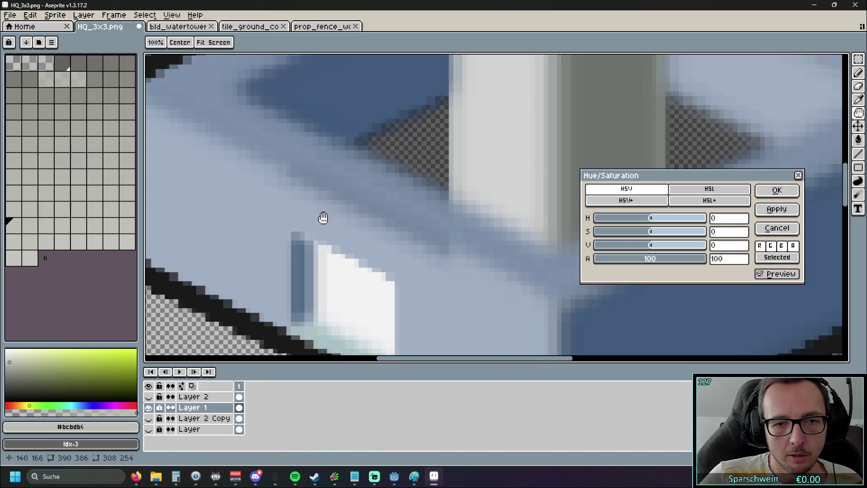
pyautogui.scroll(2, 361, 212)
pyautogui.scroll(-1, 422, 204)
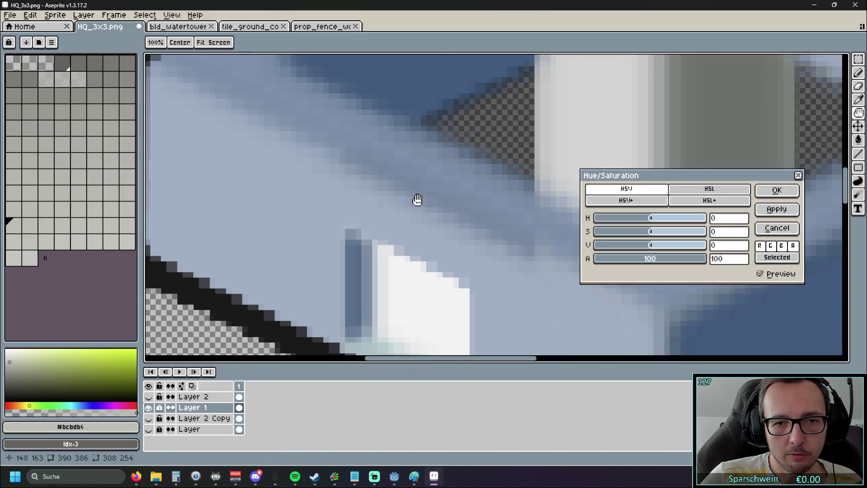
pyautogui.scroll(-2, 509, 184)
pyautogui.scroll(1, 272, 234)
pyautogui.scroll(1, 469, 136)
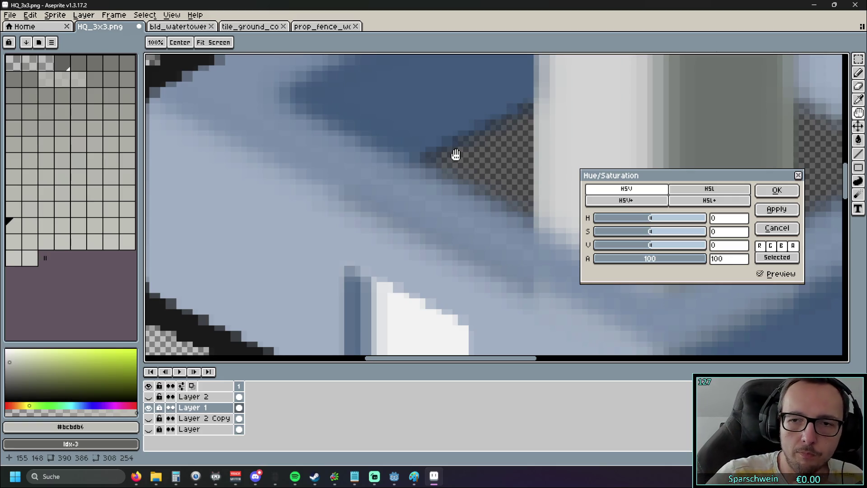
pyautogui.scroll(-2, 455, 155)
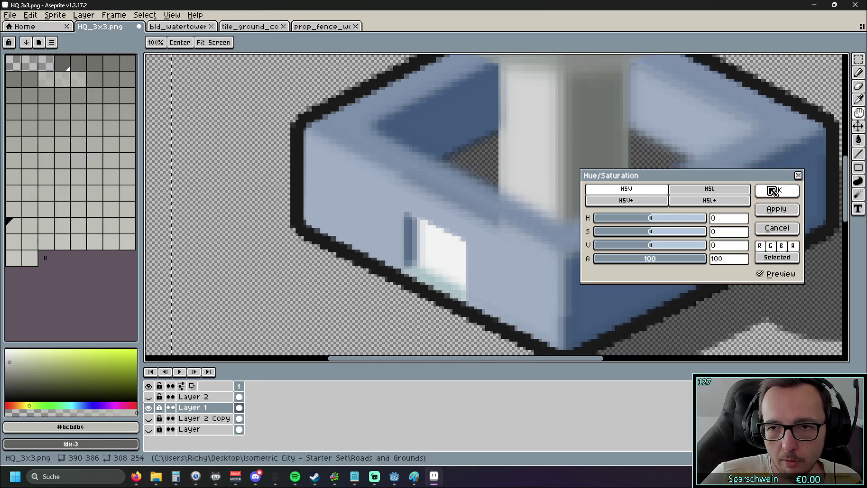
pyautogui.click(797, 175)
# Reopen Hue/Saturation and apply the alpha 100 adjustment to the water tower
pyautogui.scroll(-2, 546, 158)
pyautogui.scroll(2, 540, 144)
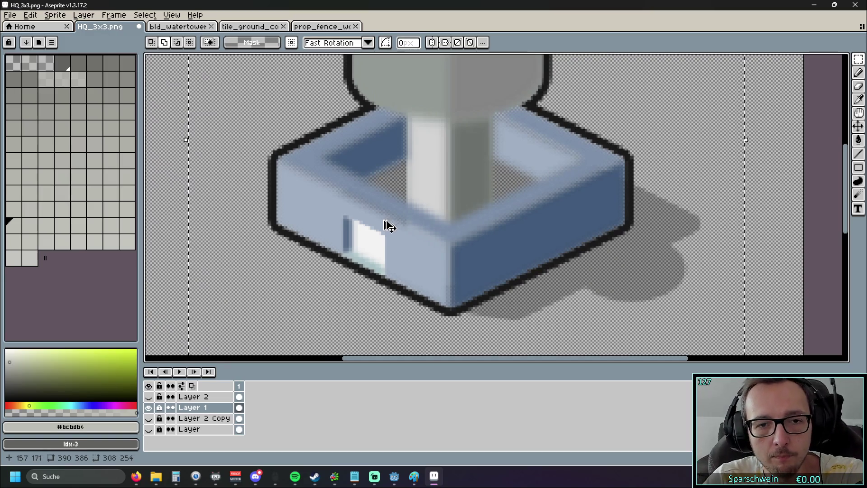
pyautogui.click(30, 15)
pyautogui.moveTo(70, 244)
pyautogui.click(192, 256)
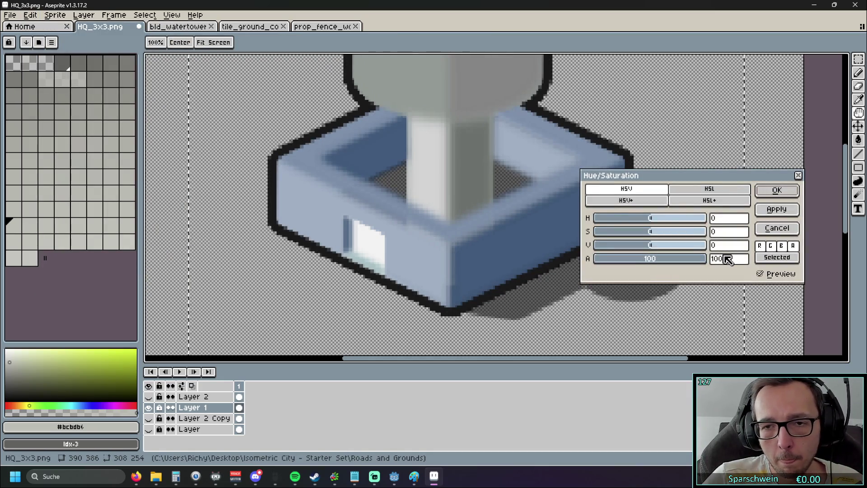
pyautogui.click(776, 209)
pyautogui.click(776, 190)
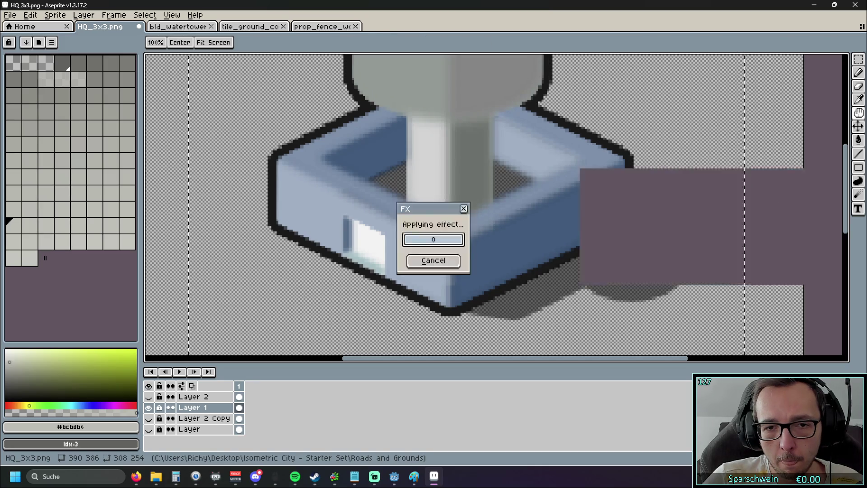
# Deselect the water tower and start showing the fence and ground layers again
pyautogui.press('m')
pyautogui.scroll(-2, 532, 203)
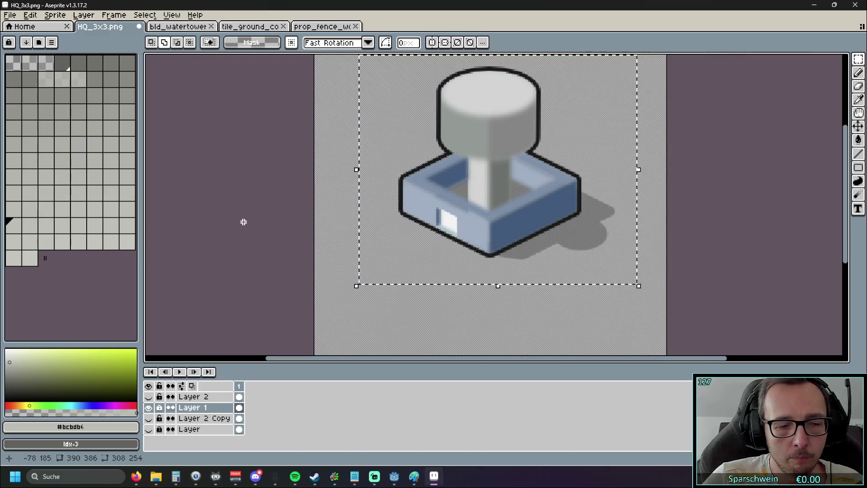
pyautogui.click(201, 213)
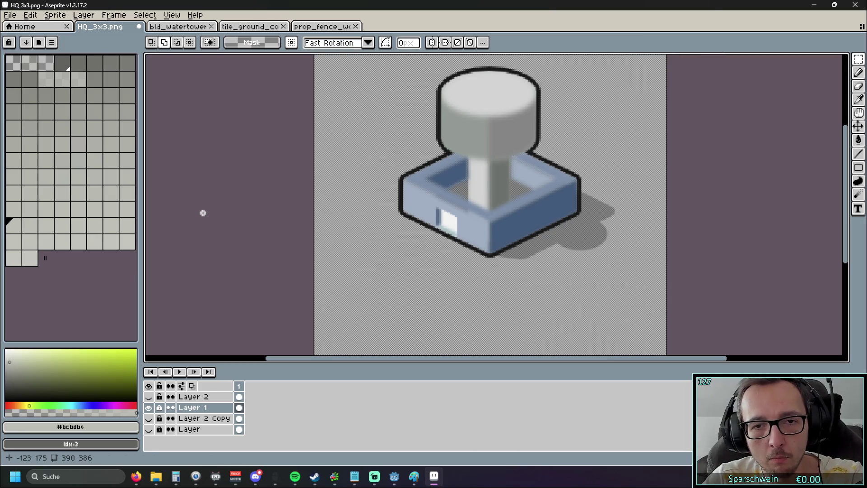
pyautogui.click(149, 396)
# Show the fence and ground layers, keep Layer 2 hidden, and zoom in on the tower
pyautogui.click(148, 418)
pyautogui.click(149, 429)
pyautogui.click(149, 396)
pyautogui.click(148, 396)
pyautogui.click(148, 396)
pyautogui.moveTo(456, 262); pyautogui.dragTo(413, 295)
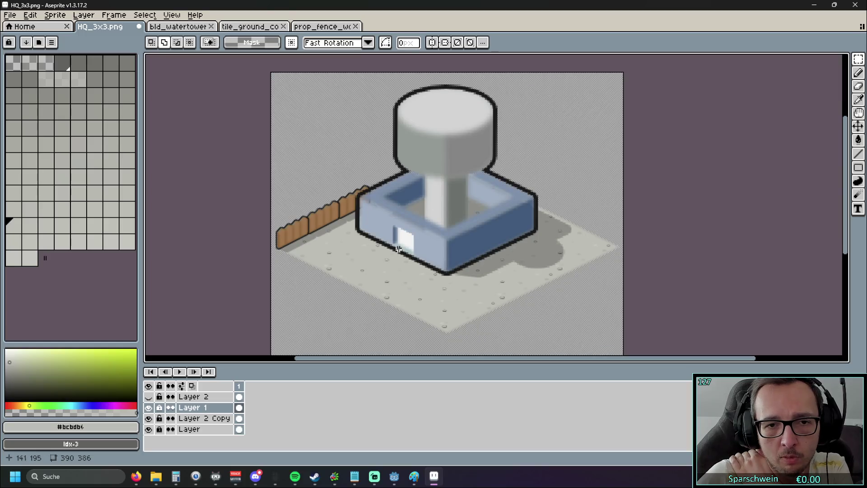
pyautogui.scroll(6, 360, 207)
pyautogui.scroll(-4, 369, 185)
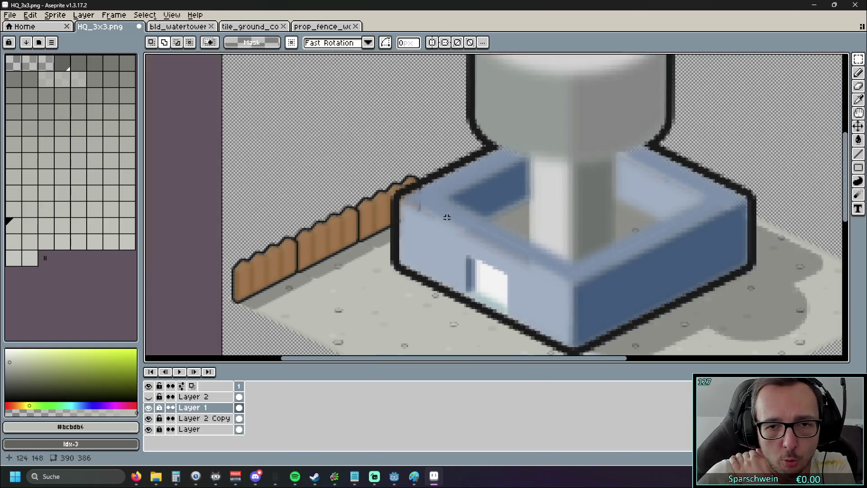
pyautogui.scroll(5, 452, 206)
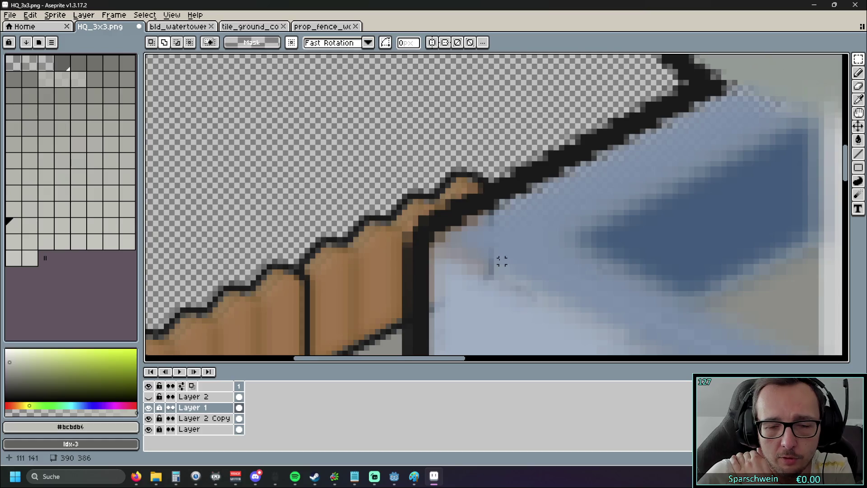
pyautogui.scroll(-4, 499, 259)
pyautogui.scroll(4, 427, 204)
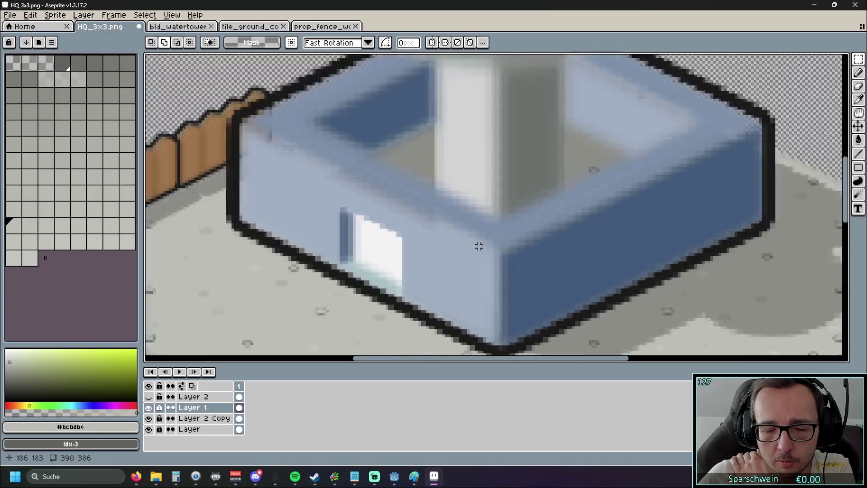
pyautogui.scroll(-1, 477, 245)
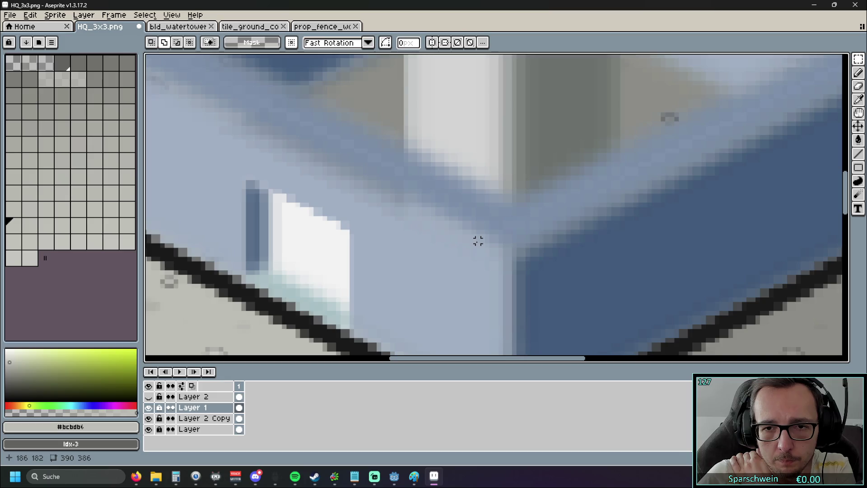
pyautogui.scroll(-3, 476, 243)
pyautogui.scroll(3, 476, 241)
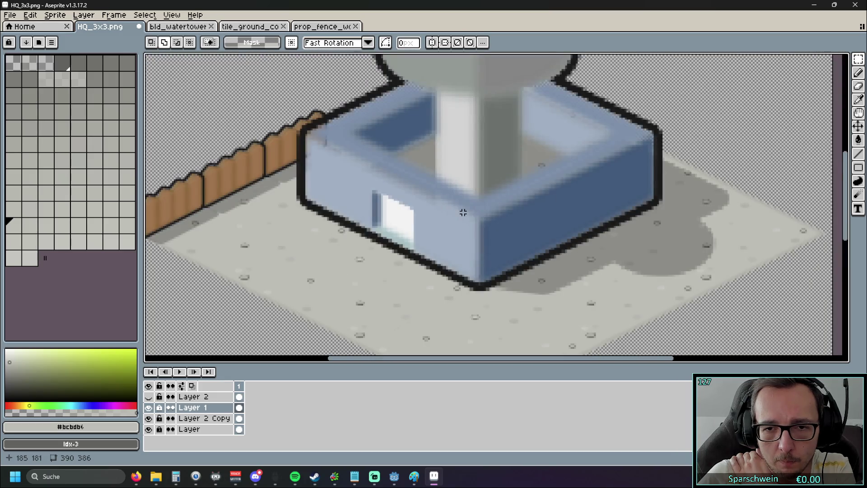
pyautogui.scroll(-3, 462, 212)
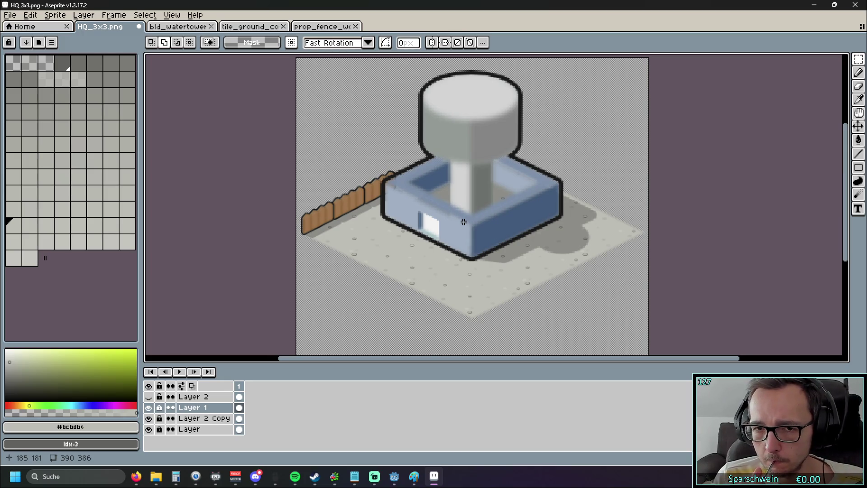
# Quit Aseprite without saving and return to the Godot editor
pyautogui.click(855, 5)
pyautogui.click(434, 260)
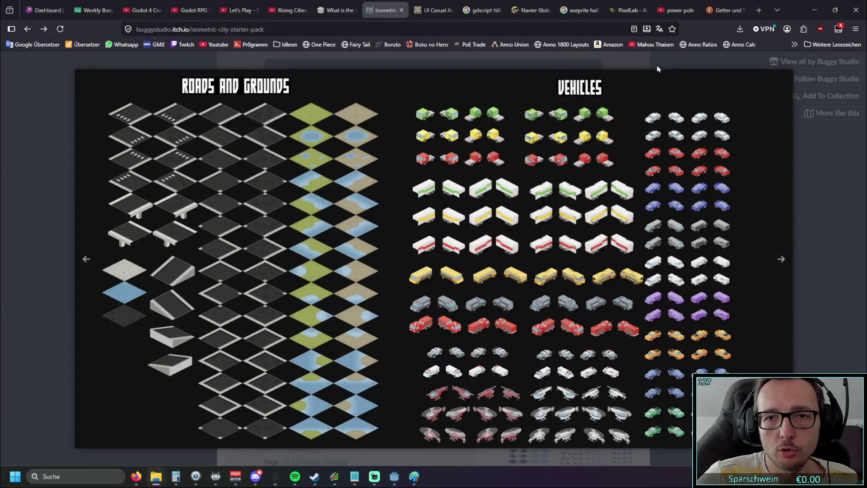
pyautogui.hotkey('alt', 'Tab')
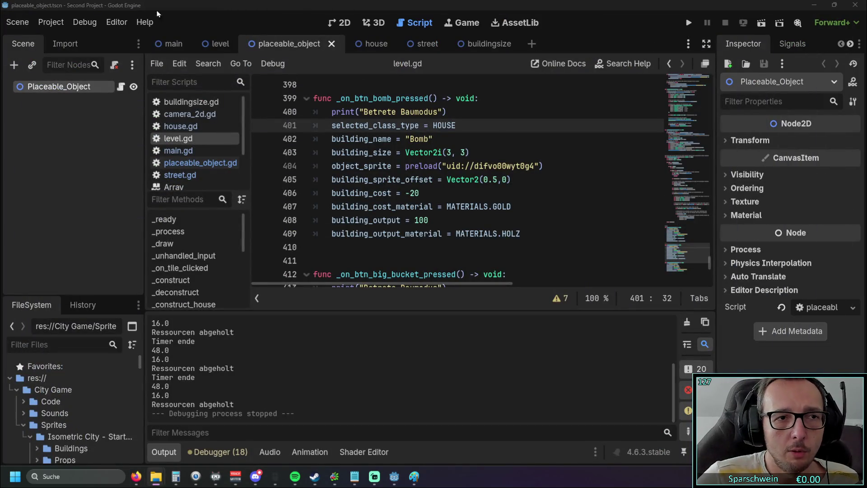
# Run the game, place a bomb at tile (6,6), collect 100 Holz, then close it
pyautogui.click(687, 18)
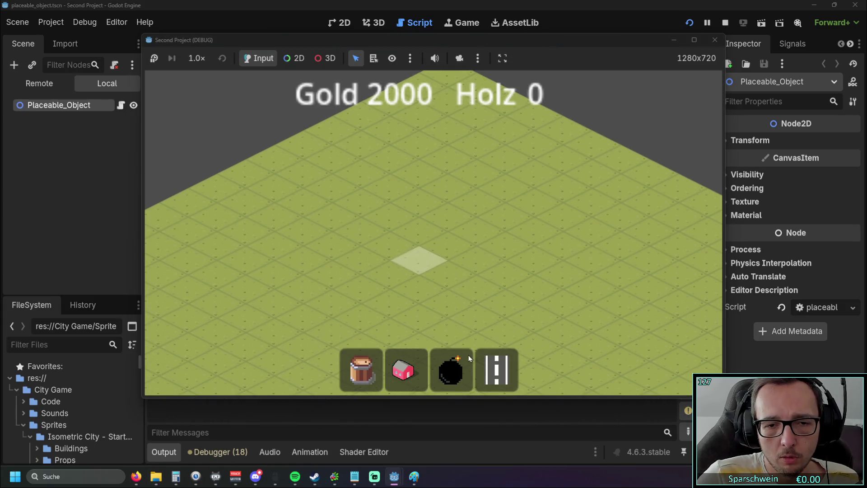
pyautogui.click(468, 355)
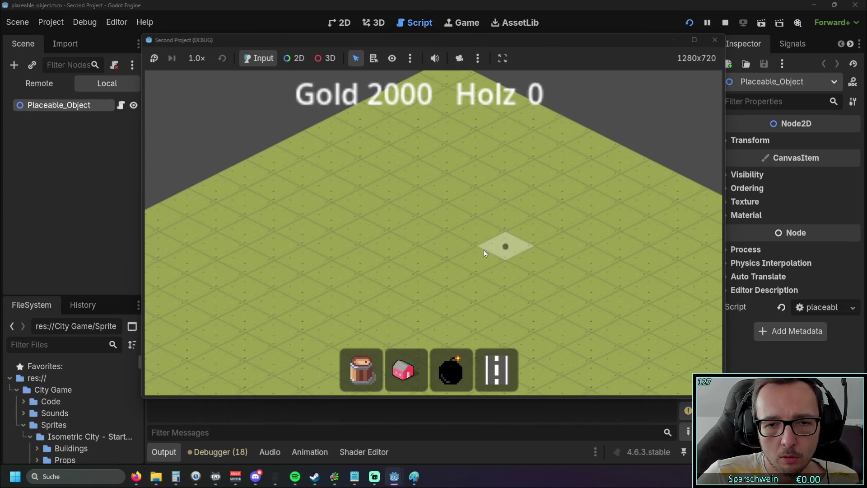
pyautogui.click(481, 249)
pyautogui.click(427, 224)
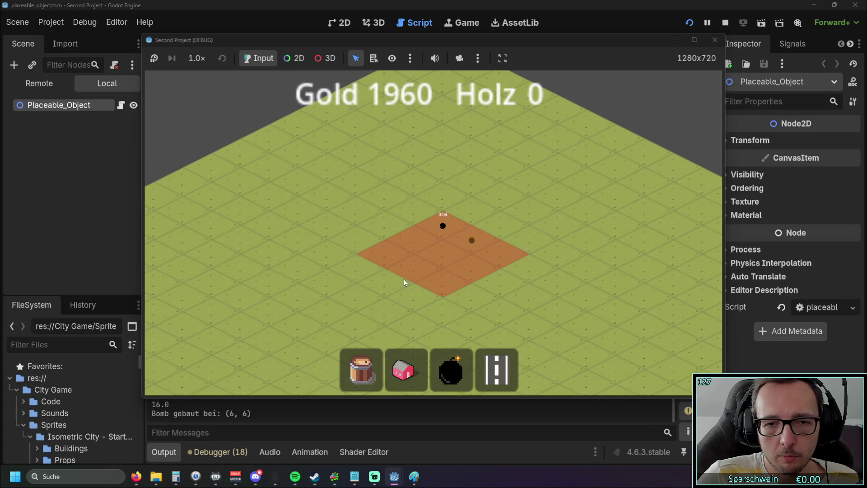
pyautogui.click(412, 237)
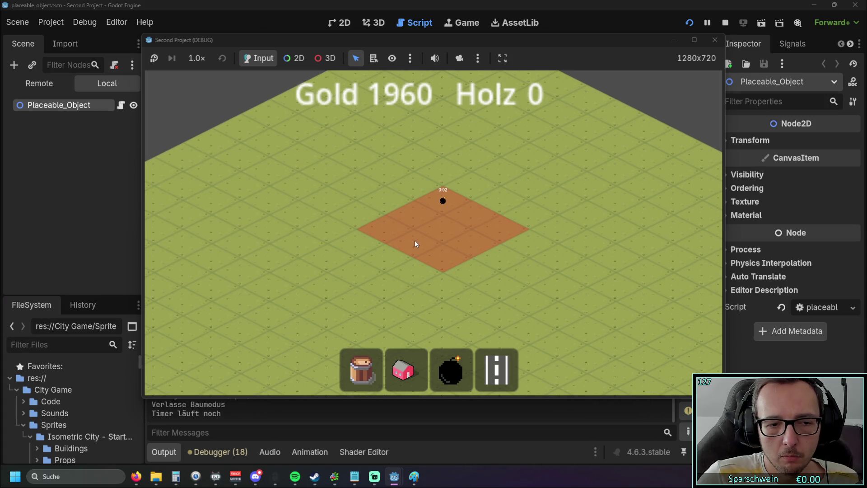
pyautogui.click(415, 252)
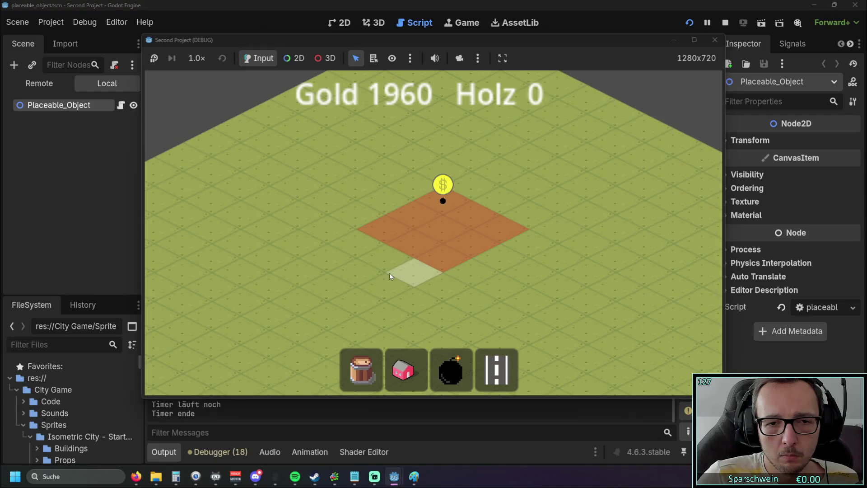
pyautogui.click(401, 242)
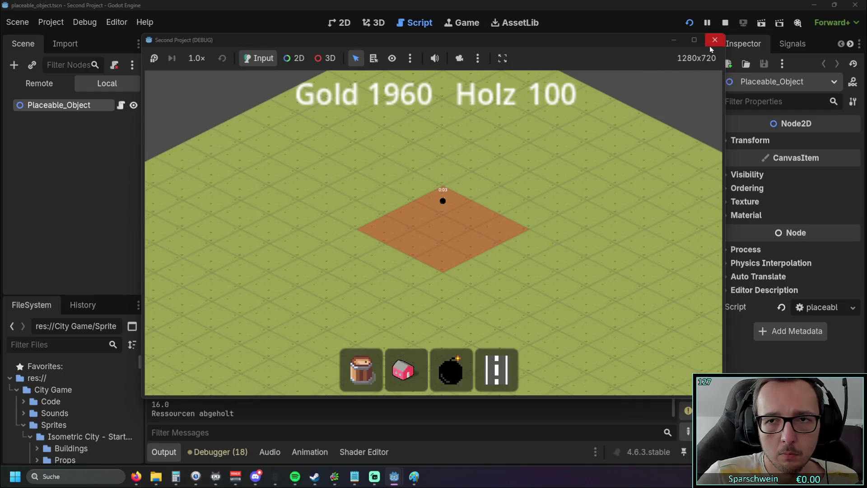
pyautogui.click(714, 40)
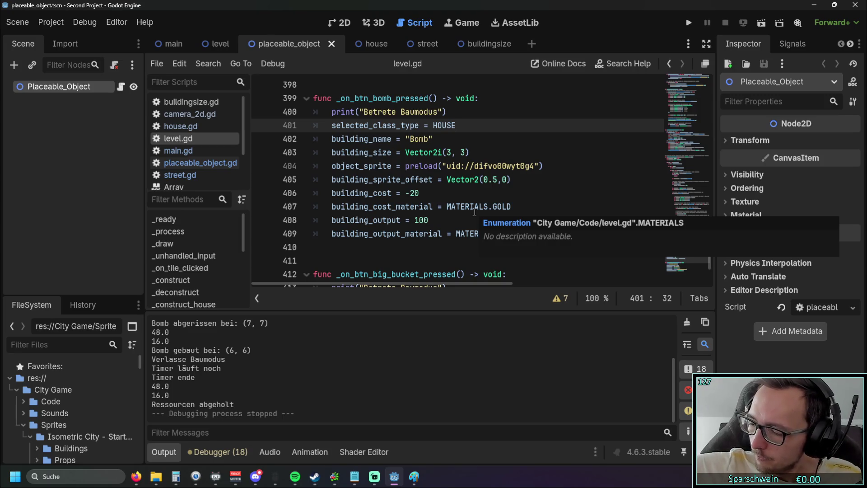
# Collapse the Output panel to see more of level.gd's bomb handler
pyautogui.scroll(2, 474, 211)
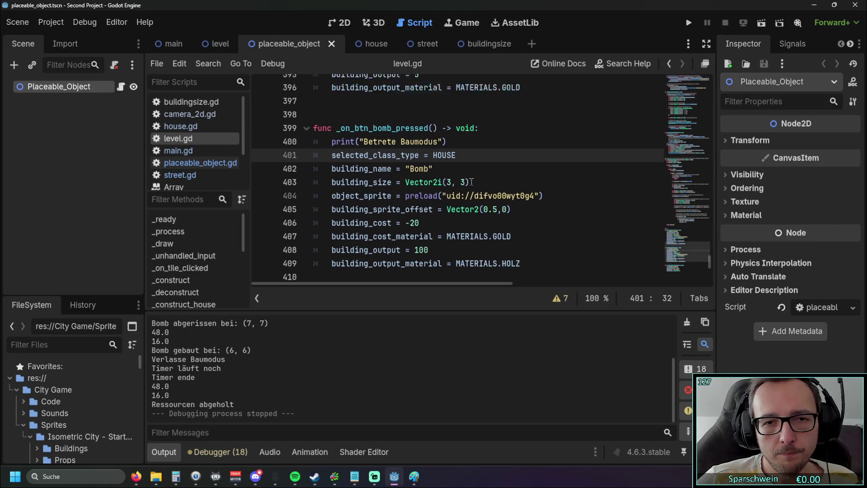
pyautogui.scroll(-7, 458, 175)
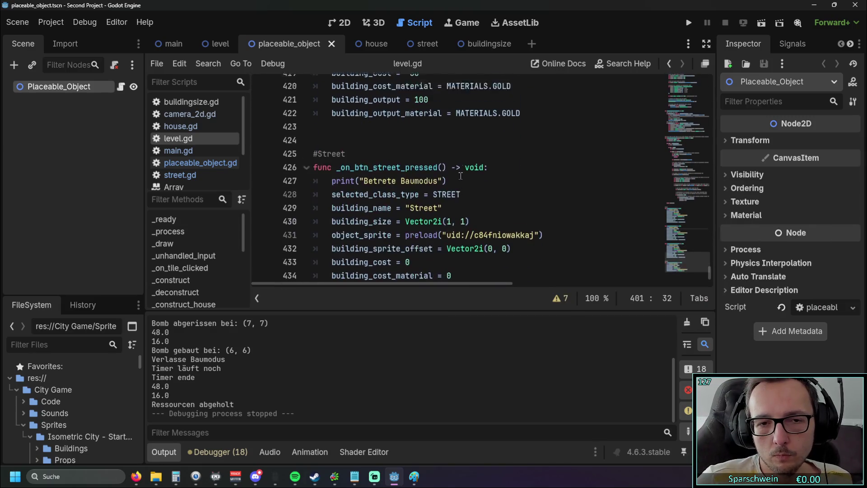
pyautogui.scroll(6, 459, 178)
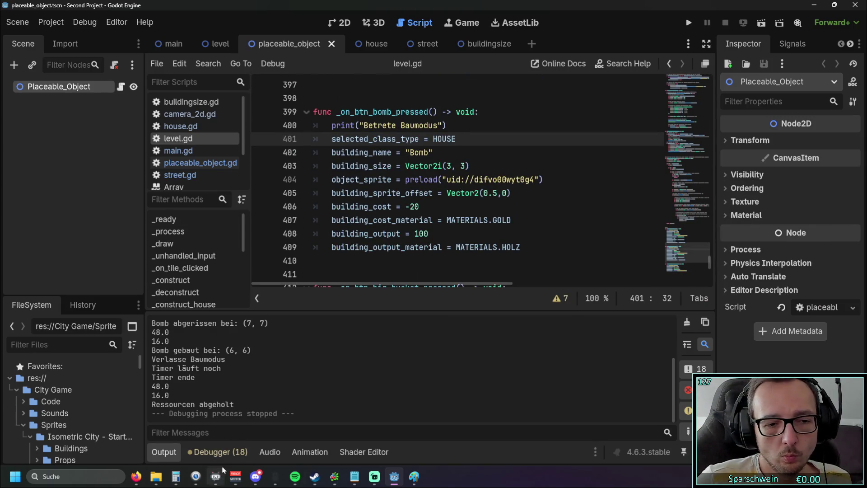
pyautogui.moveTo(330, 479)
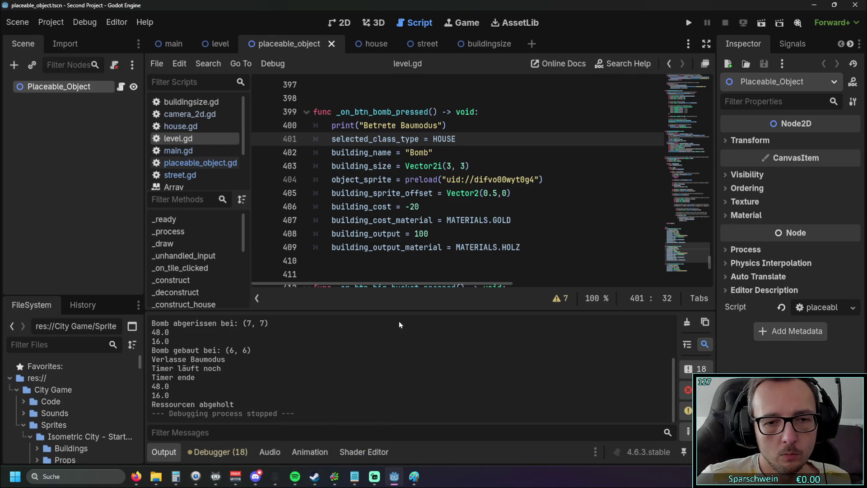
pyautogui.click(164, 451)
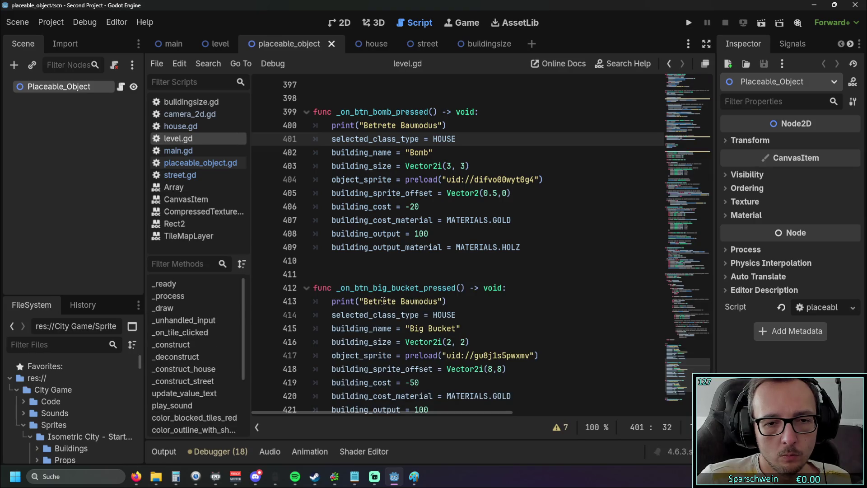
pyautogui.scroll(1, 383, 300)
pyautogui.scroll(-1, 383, 300)
pyautogui.scroll(1, 382, 300)
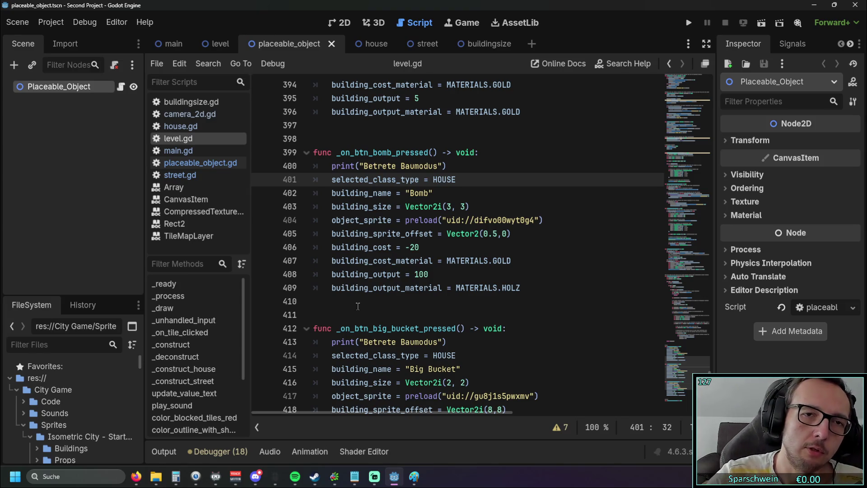
# Glance at the house and street scenes, then return to placeable_object
pyautogui.click(368, 44)
pyautogui.click(420, 44)
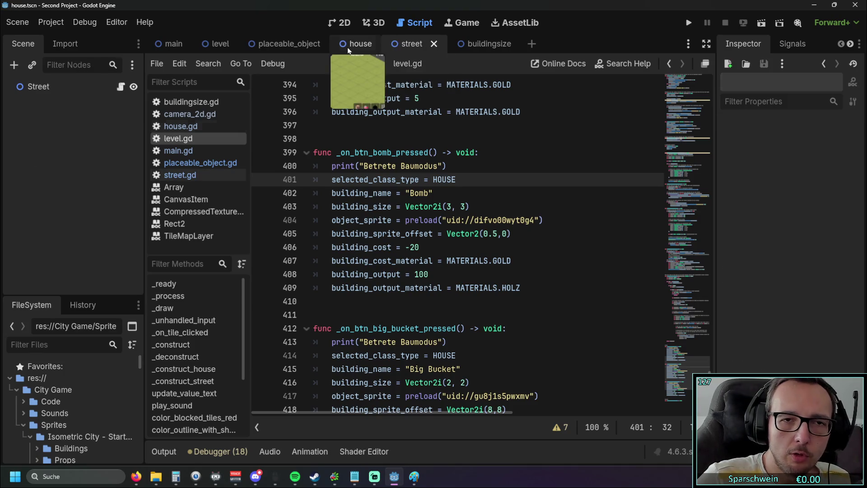
pyautogui.click(292, 46)
pyautogui.moveTo(336, 109)
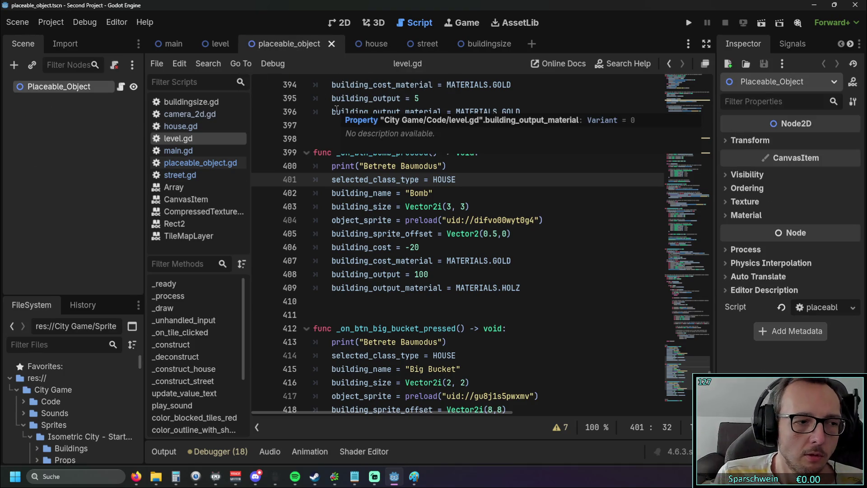
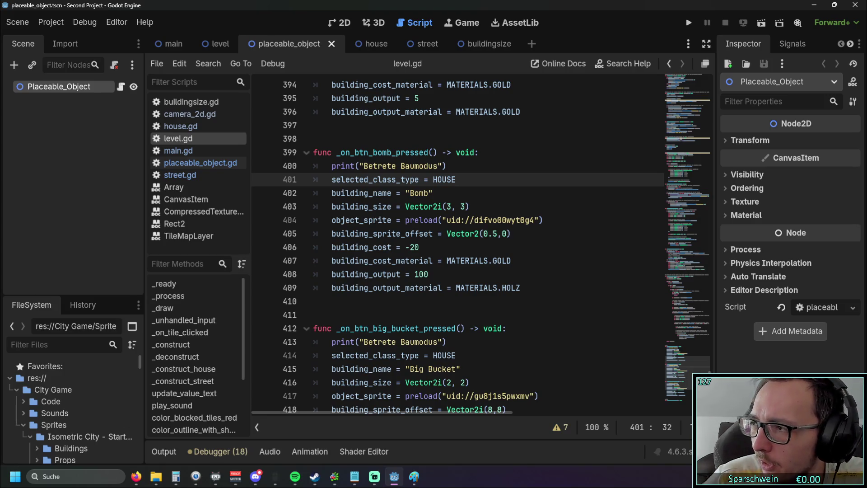
# Check the isometric city asset pack page and review the code around MATERIALS.HOLZ on line 409
pyautogui.hotkey('alt', 'Tab')
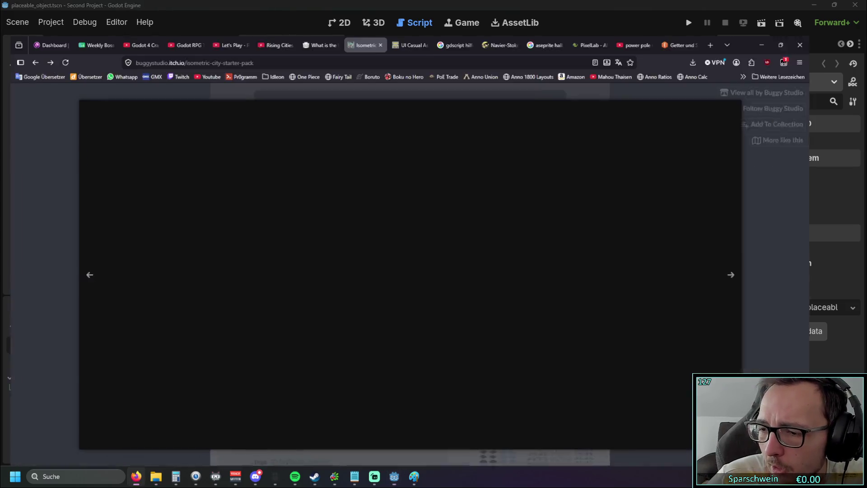
pyautogui.hotkey('alt', 'Tab')
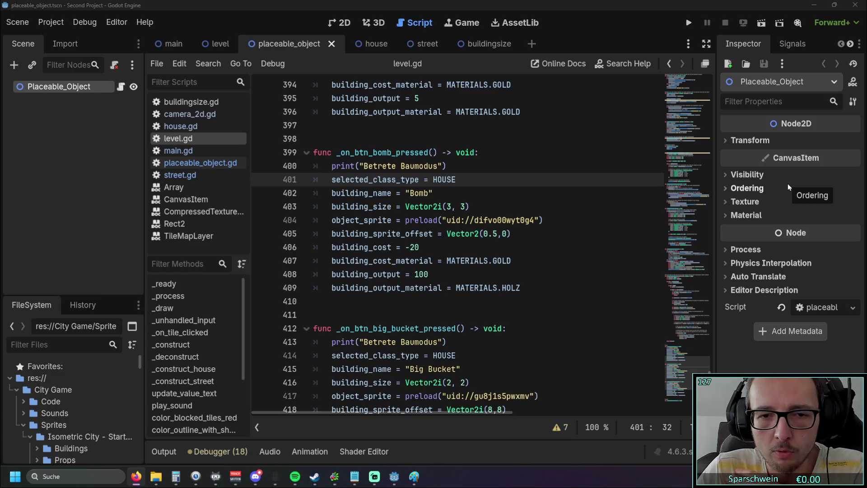
pyautogui.moveTo(392, 255)
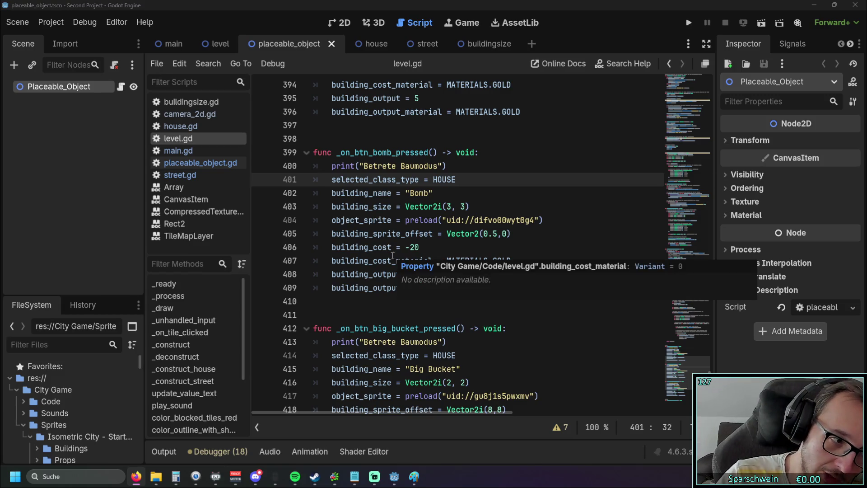
pyautogui.click(519, 287)
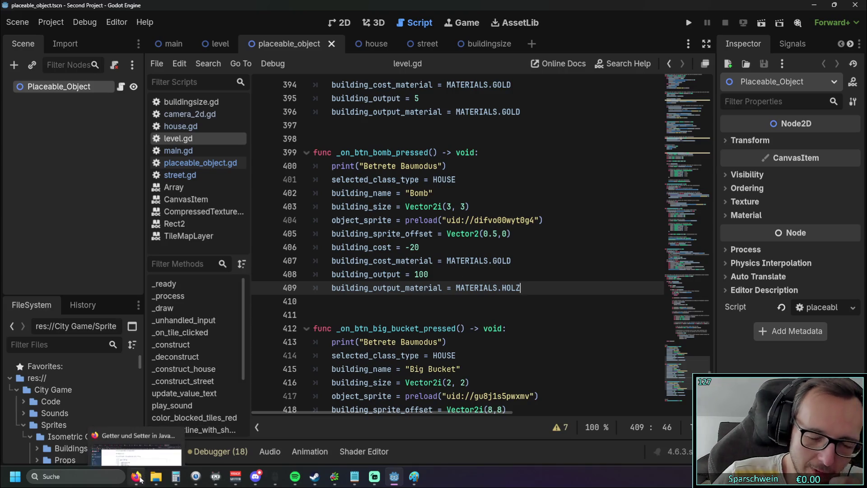
pyautogui.scroll(-5, 428, 179)
pyautogui.scroll(15, 424, 179)
pyautogui.scroll(10, 423, 178)
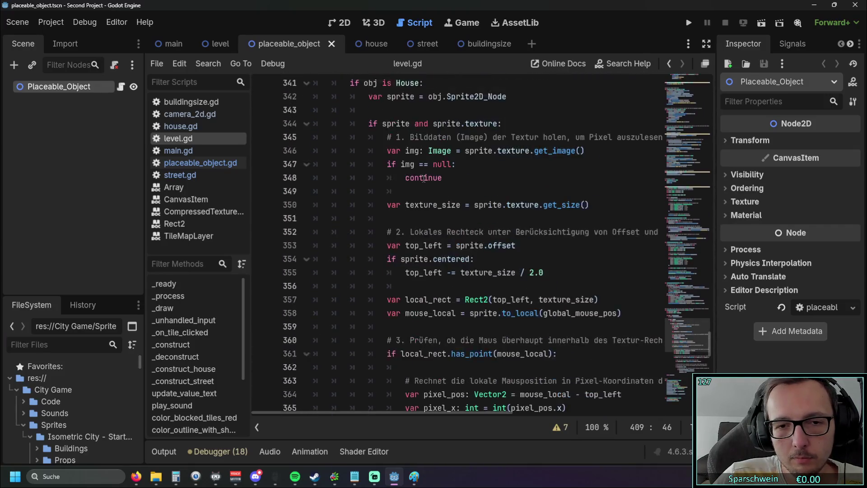
pyautogui.scroll(-12, 416, 176)
pyautogui.scroll(-9, 417, 176)
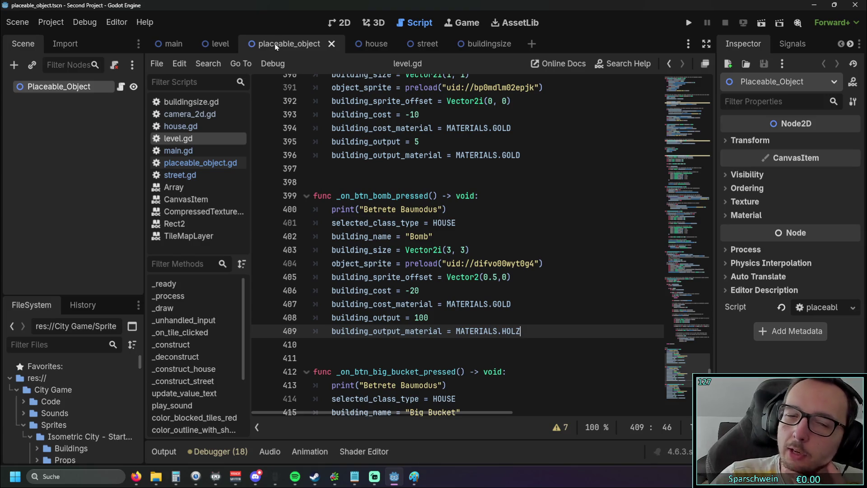
# Look through the house, street and placeable_object scenes
pyautogui.click(368, 44)
pyautogui.click(415, 44)
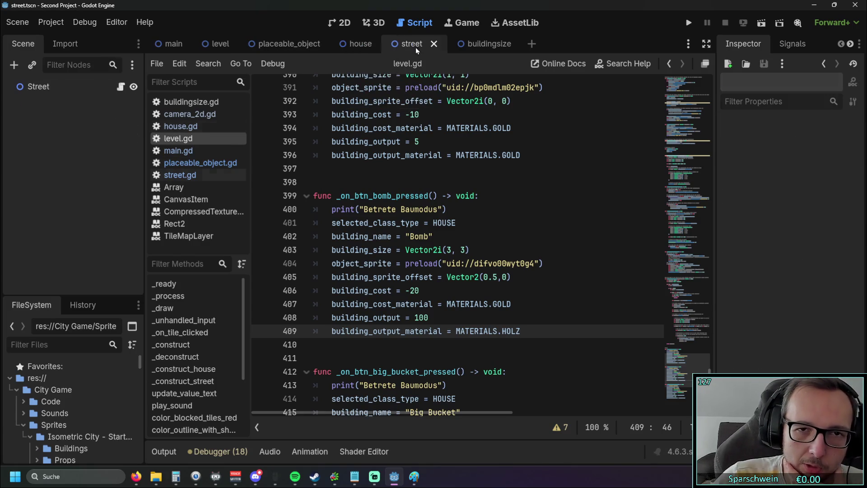
pyautogui.click(275, 44)
pyautogui.scroll(5, 371, 154)
pyautogui.scroll(-10, 373, 146)
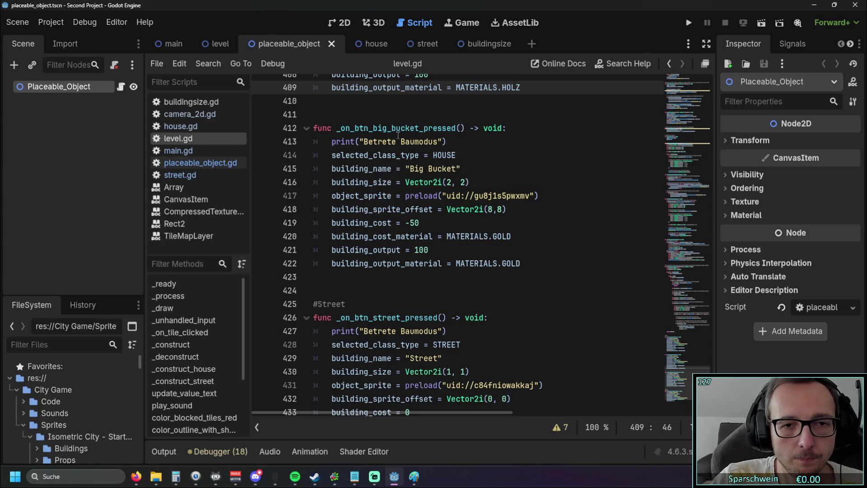
# Create a new scene with a 2D Scene (Node2D) root
pyautogui.click(531, 44)
pyautogui.click(94, 106)
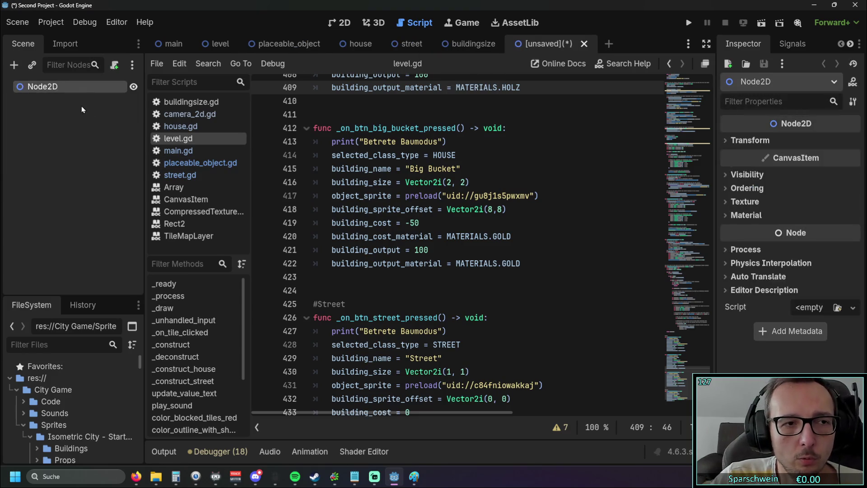
pyautogui.scroll(20, 463, 156)
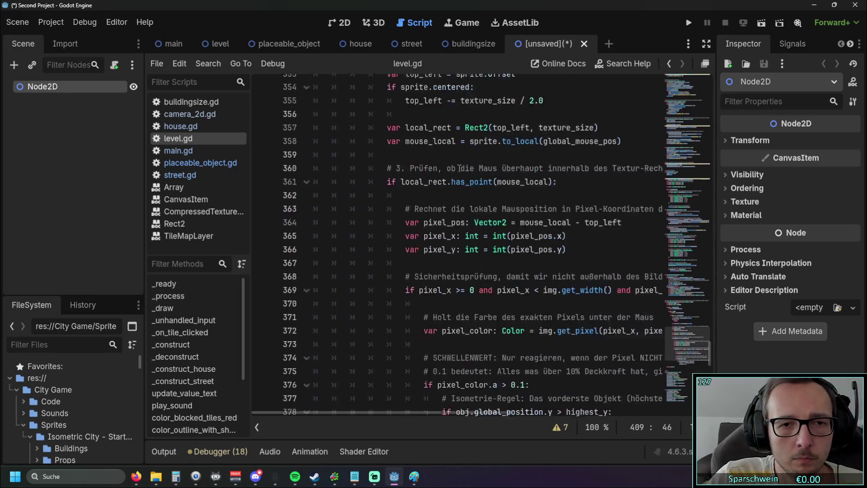
pyautogui.scroll(3, 414, 155)
pyautogui.rightClick(83, 87)
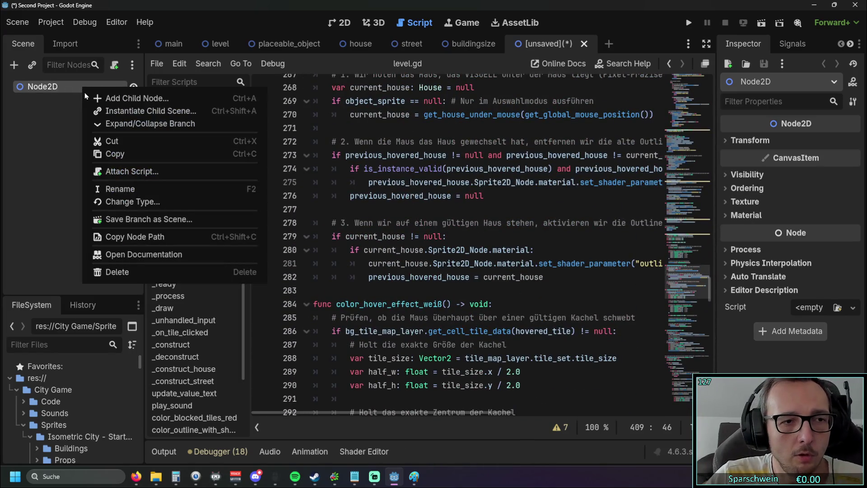
pyautogui.click(399, 46)
pyautogui.click(399, 45)
pyautogui.click(544, 44)
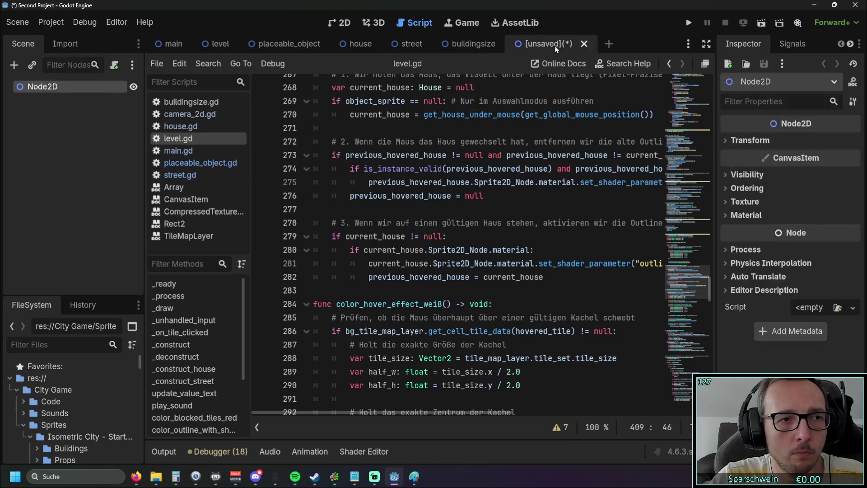
# Rename the Node2D root to Unique Building
pyautogui.rightClick(39, 87)
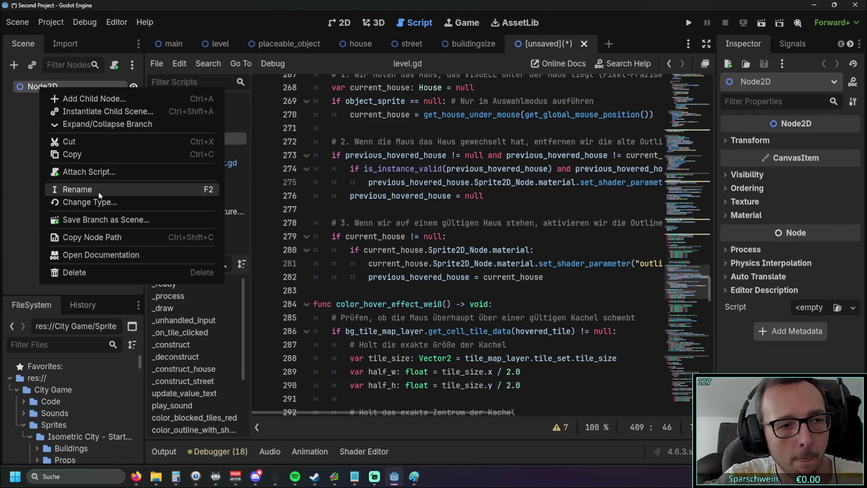
pyautogui.click(99, 192)
pyautogui.write('Uniq')
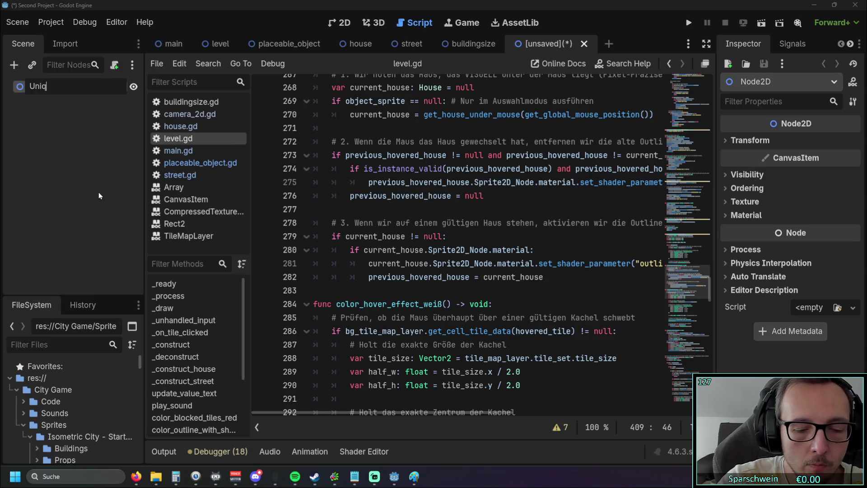
pyautogui.write('ue B')
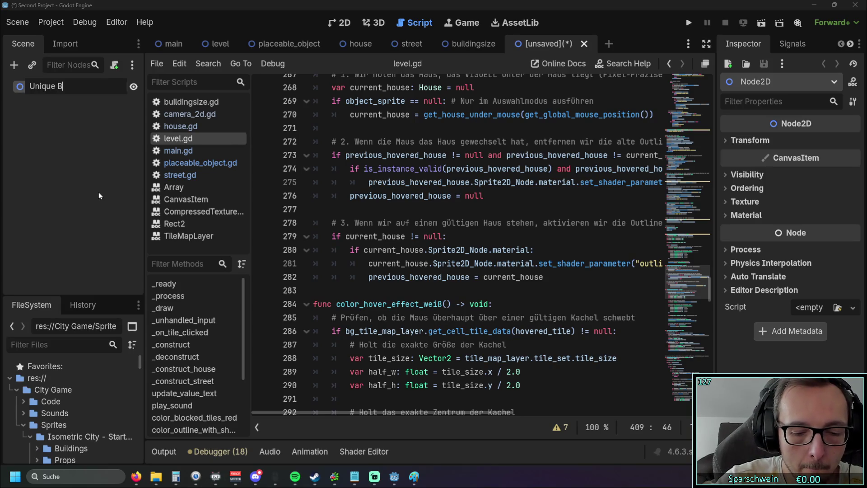
pyautogui.press('BackSpace')
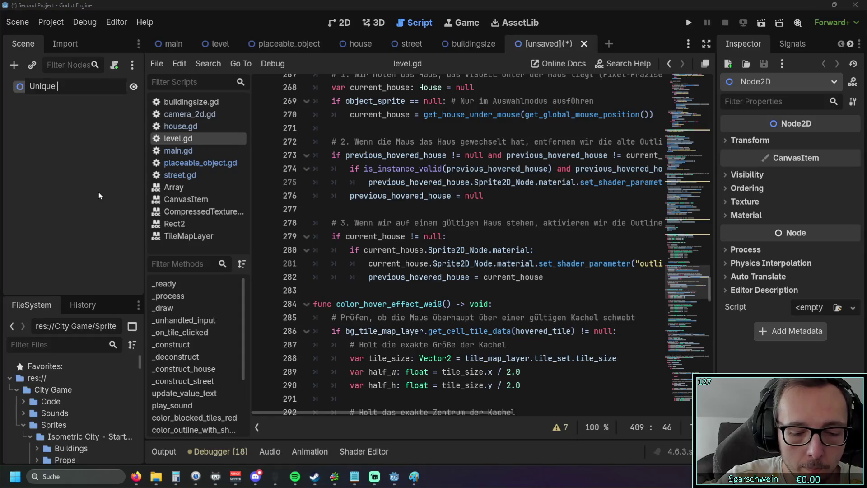
pyautogui.write('Building')
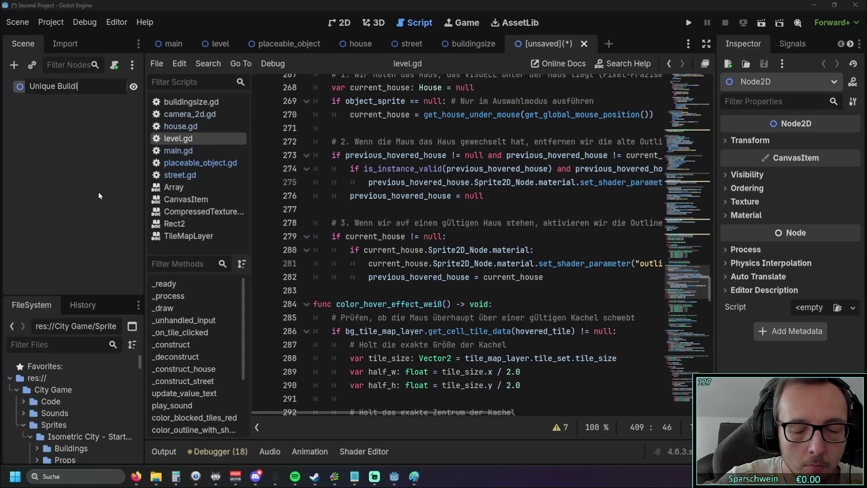
pyautogui.press('Return')
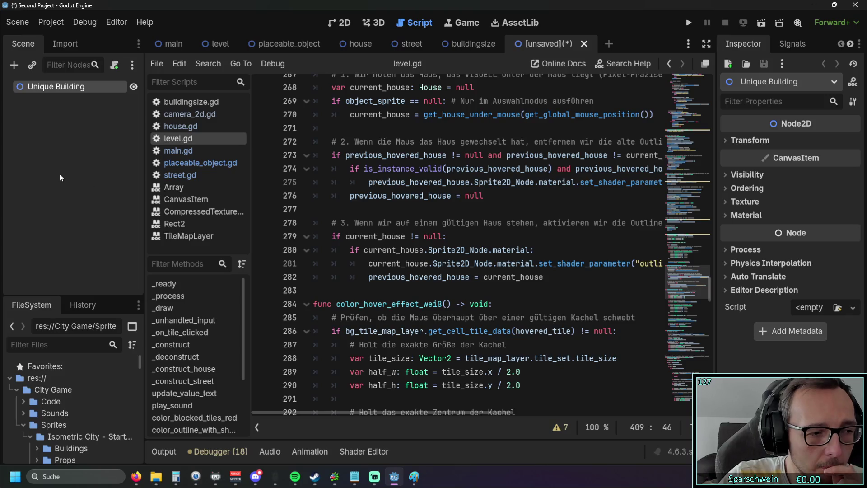
pyautogui.click(65, 157)
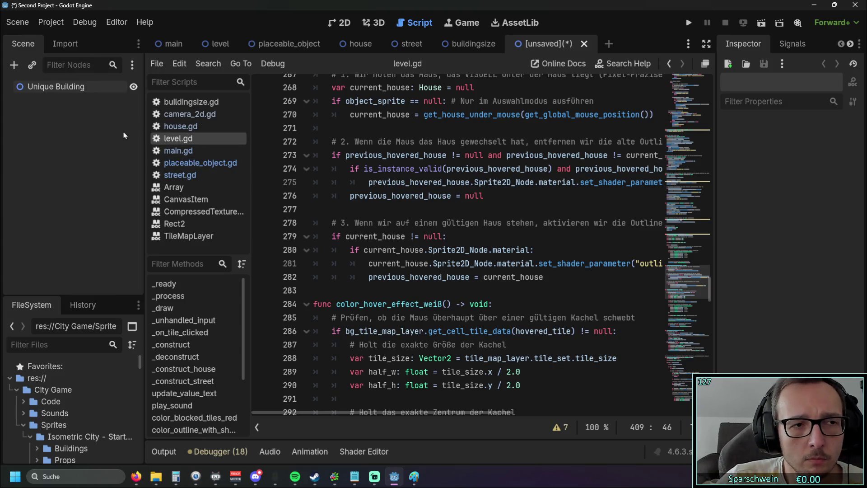
# Save the scene as unique_building.tscn in the City Game/Code folder
pyautogui.hotkey('ctrl', 's')
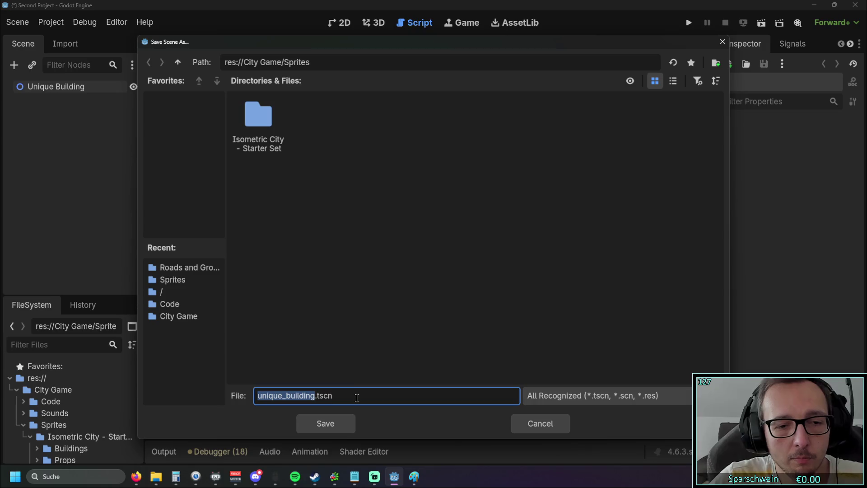
pyautogui.doubleClick(277, 129)
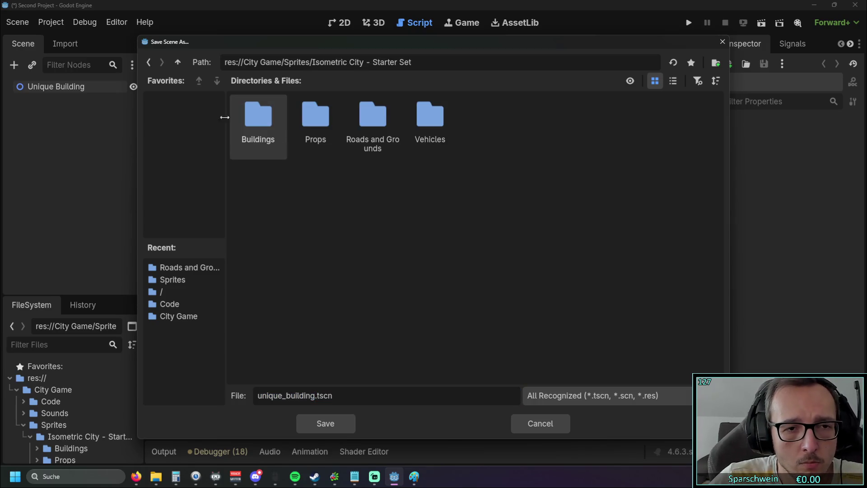
pyautogui.click(149, 64)
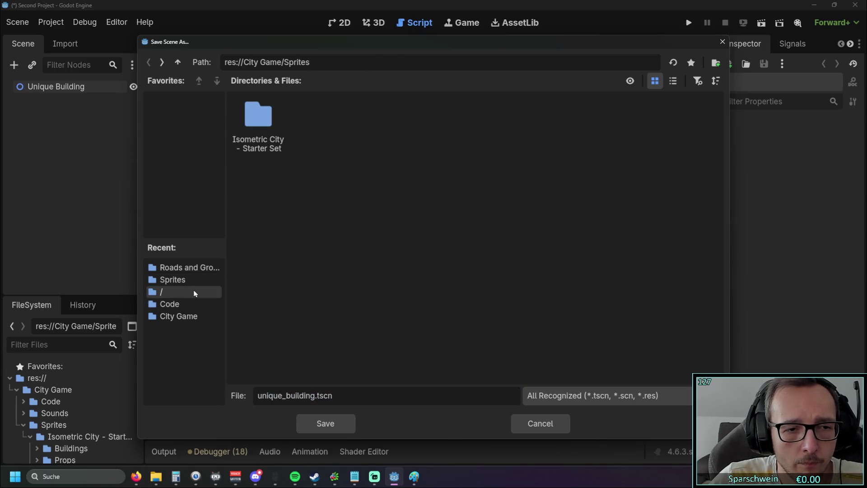
pyautogui.click(179, 316)
pyautogui.doubleClick(258, 117)
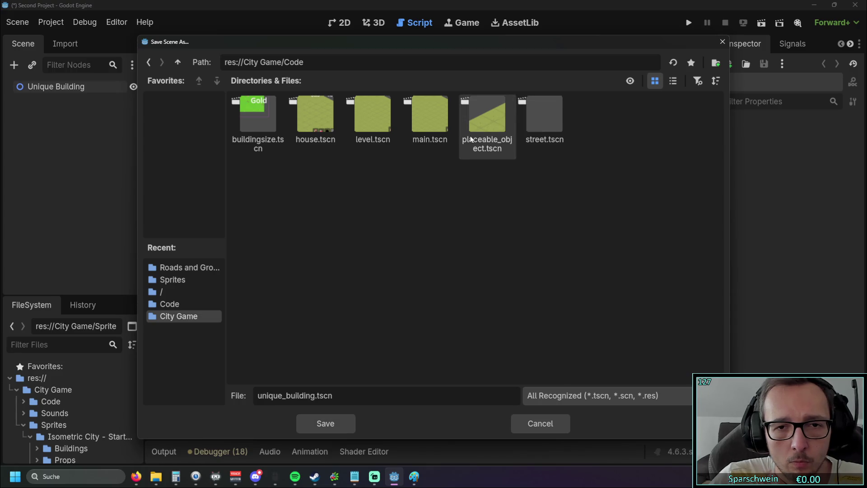
pyautogui.click(323, 425)
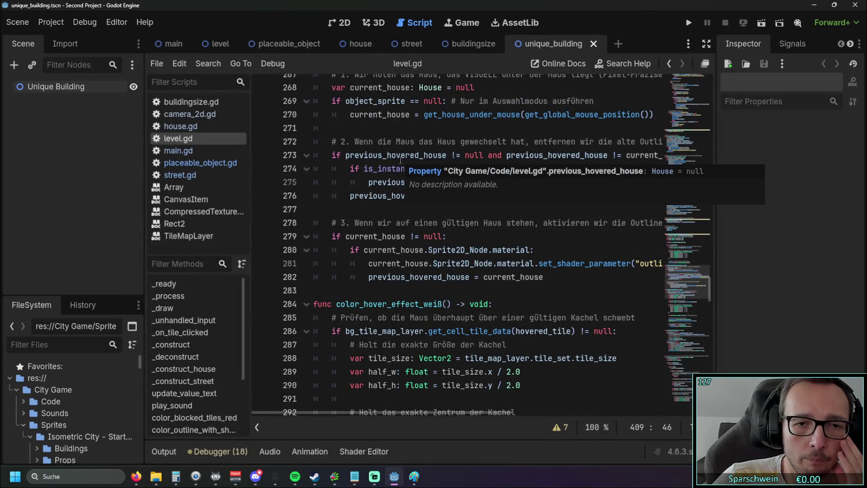
# Attach a default-template unique_building.gd script to the Unique Building root and save the scene
pyautogui.scroll(20, 400, 161)
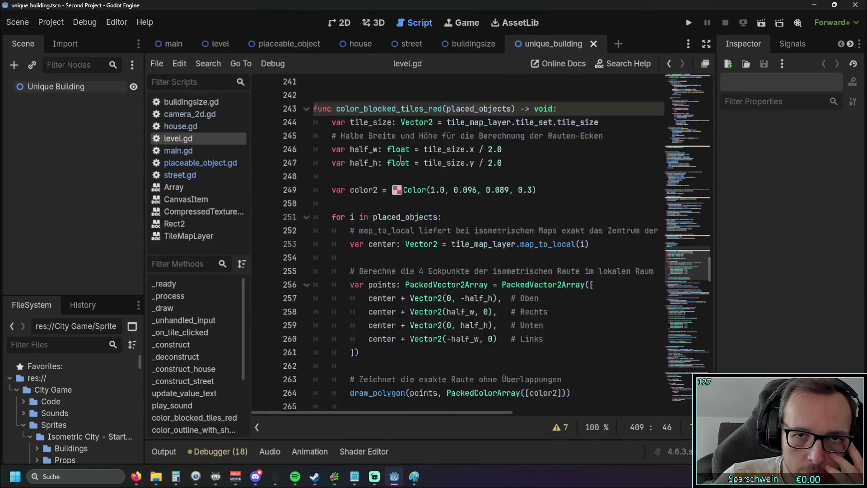
pyautogui.scroll(20, 399, 160)
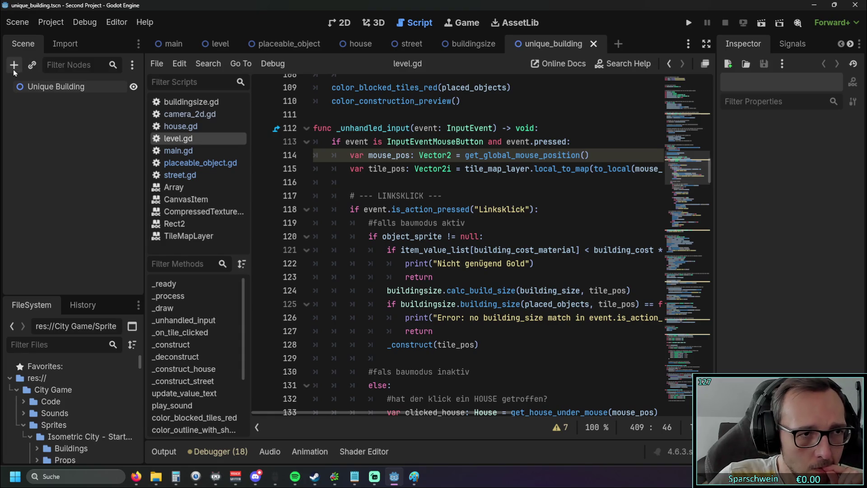
pyautogui.click(88, 87)
pyautogui.click(114, 65)
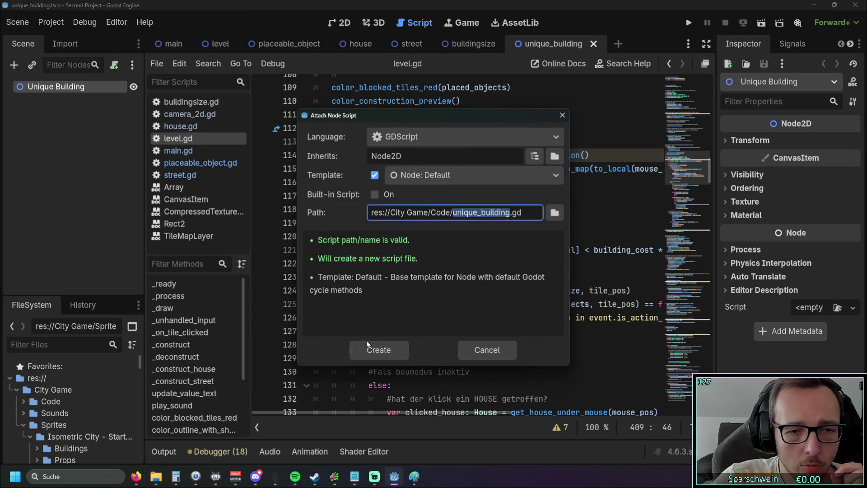
pyautogui.click(370, 351)
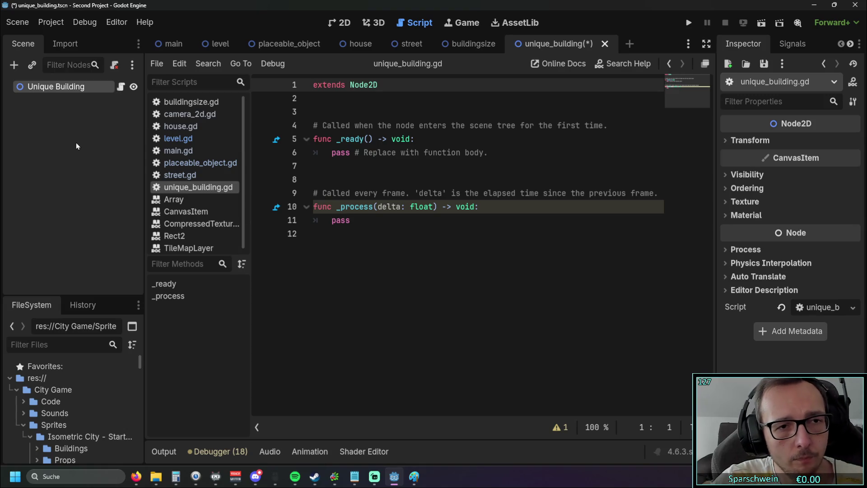
pyautogui.hotkey('ctrl', 's')
pyautogui.click(76, 151)
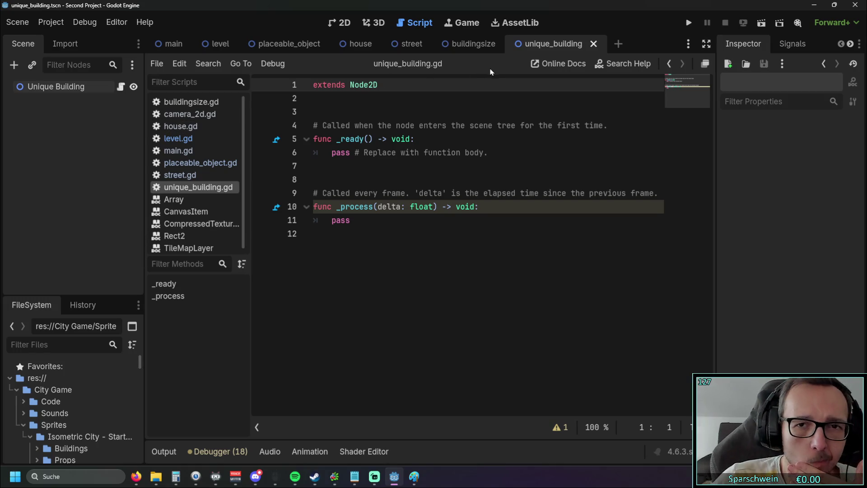
pyautogui.click(446, 44)
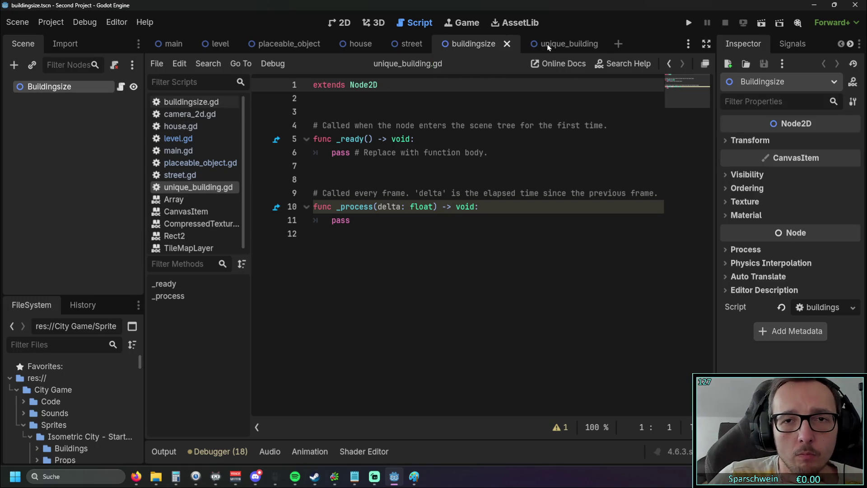
# Copy the class_name Street line from the street script
pyautogui.click(408, 42)
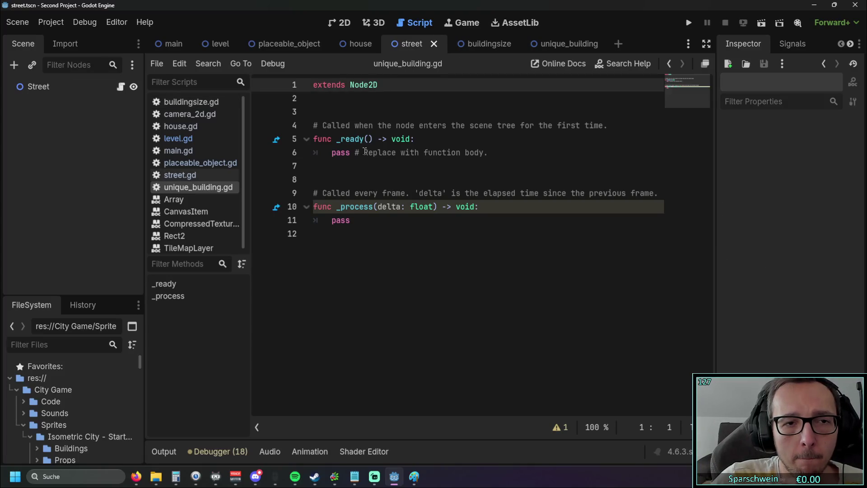
pyautogui.click(199, 163)
pyautogui.click(188, 176)
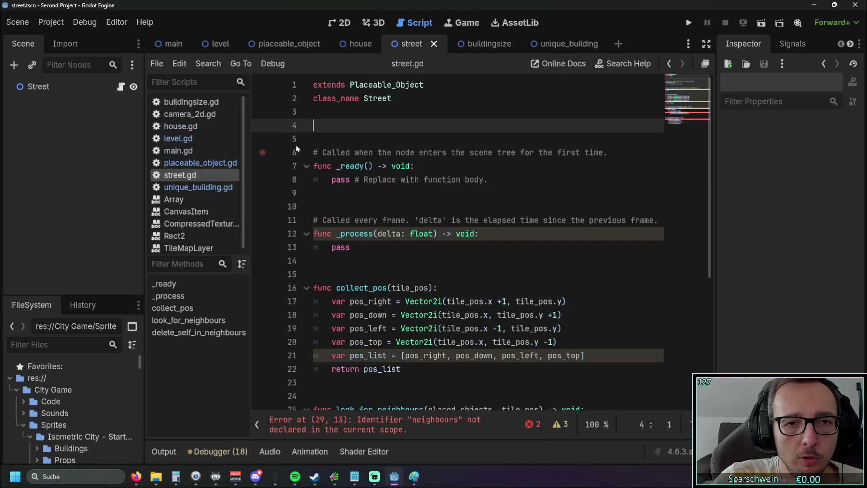
pyautogui.moveTo(392, 98)
pyautogui.mouseDown()
pyautogui.moveTo(306, 98)
pyautogui.moveTo(310, 112)
pyautogui.moveTo(310, 99)
pyautogui.mouseUp()
pyautogui.hotkey('ctrl', 'c')
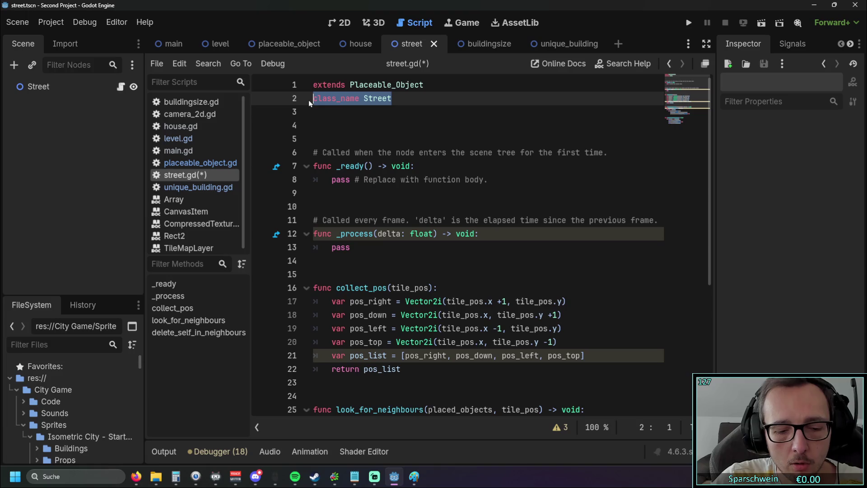
pyautogui.click(312, 125)
pyautogui.click(565, 43)
pyautogui.moveTo(392, 98); pyautogui.dragTo(365, 99)
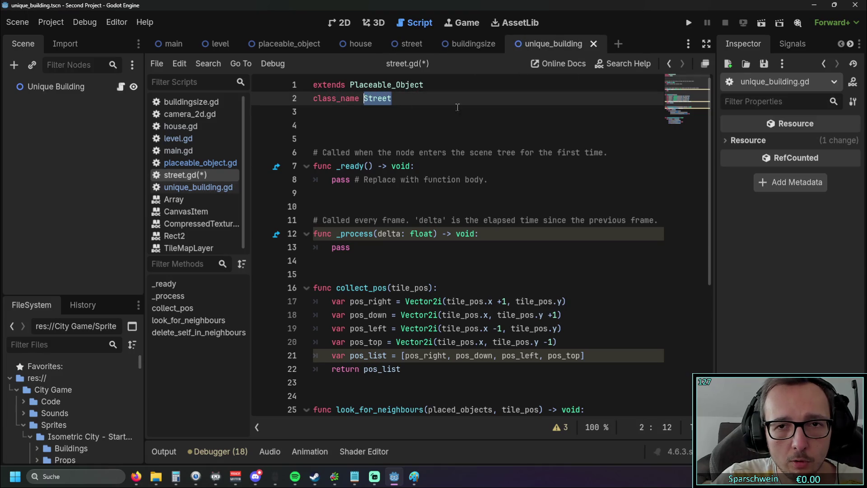
# Paste the class_name line into unique_building.gd, rename it to Unique, and save
pyautogui.click(426, 119)
pyautogui.click(199, 187)
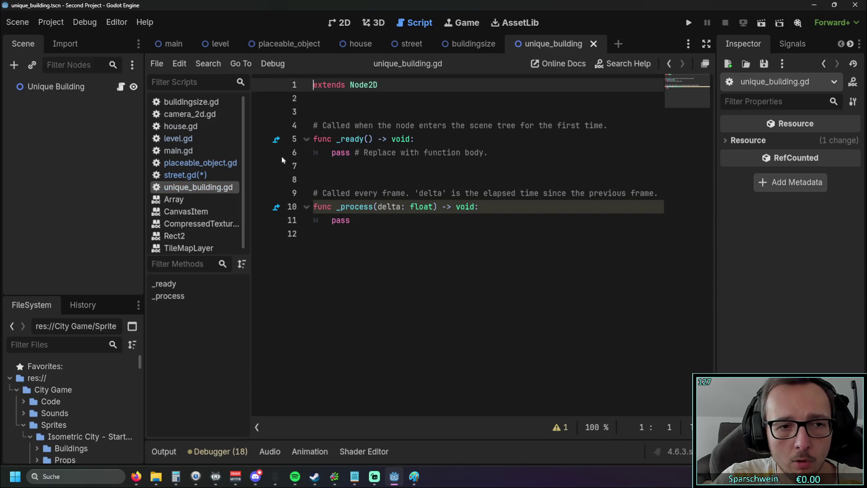
pyautogui.click(328, 98)
pyautogui.hotkey('ctrl', 'v')
pyautogui.moveTo(392, 98); pyautogui.dragTo(363, 99)
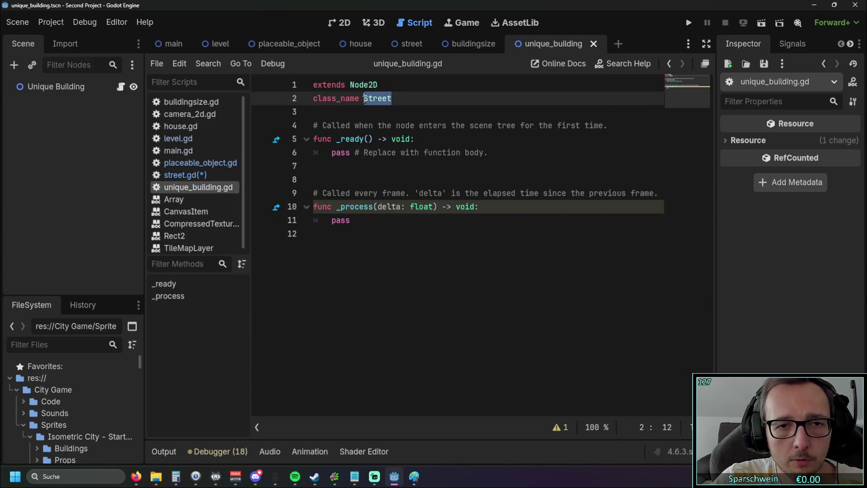
pyautogui.write('Unique')
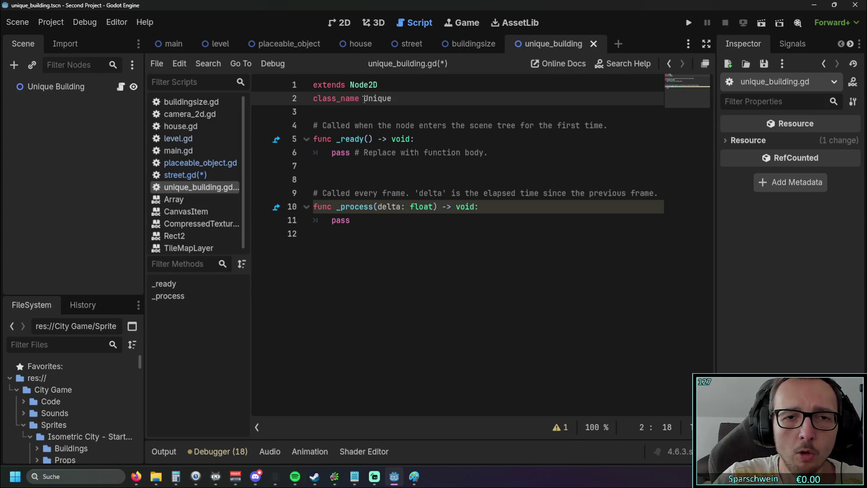
pyautogui.click(401, 114)
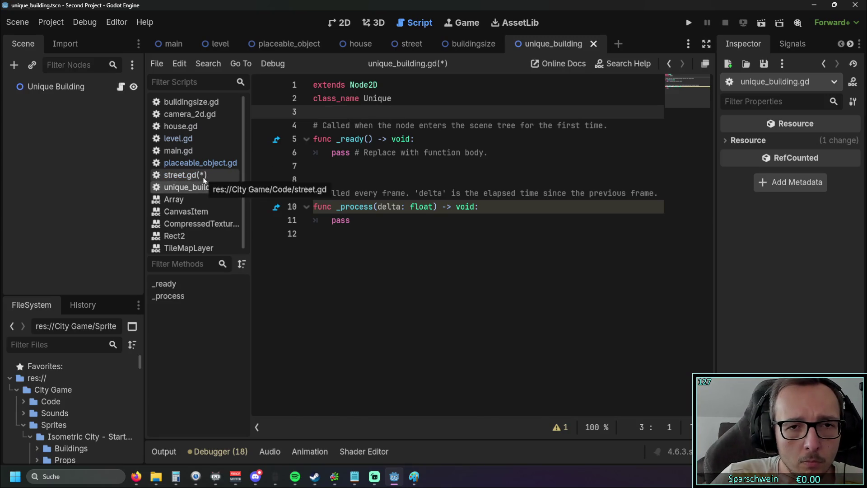
pyautogui.click(514, 141)
pyautogui.hotkey('ctrl', 's')
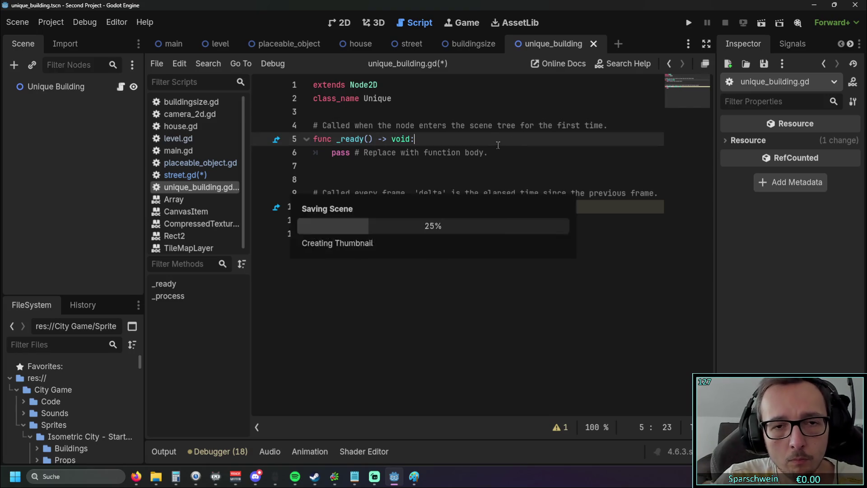
# Complete the class name as Unique_Building, save the script, and copy the name
pyautogui.click(180, 175)
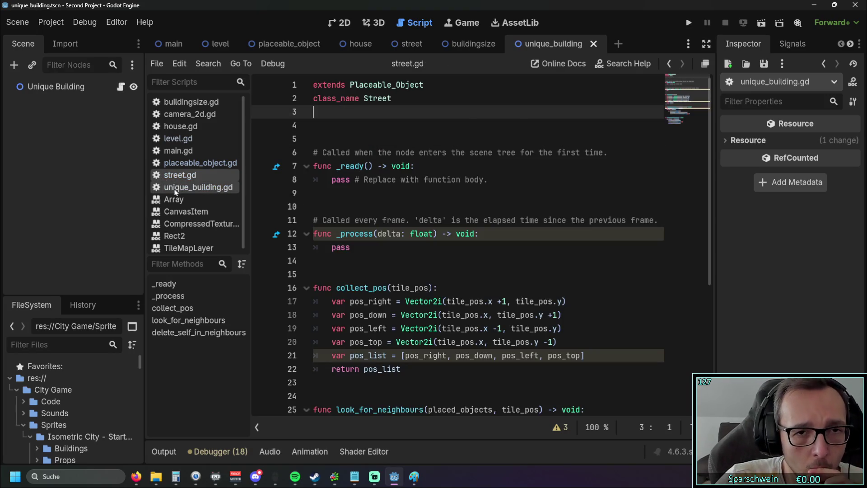
pyautogui.click(175, 188)
pyautogui.click(180, 175)
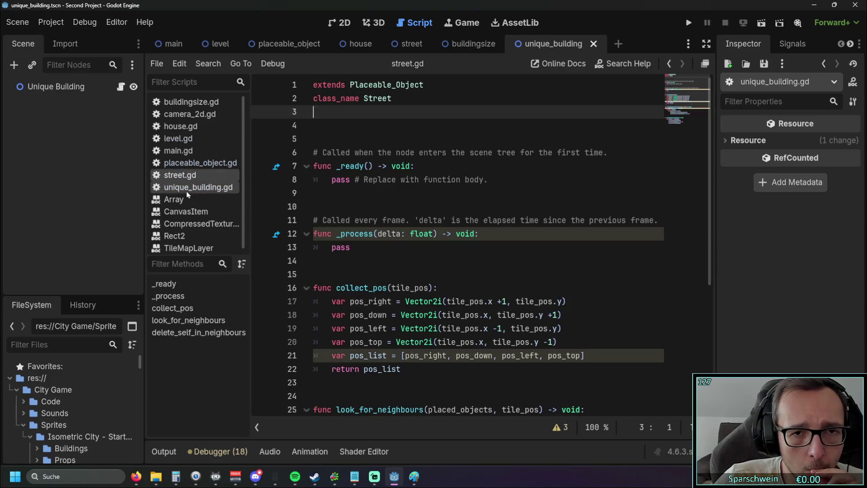
pyautogui.click(188, 188)
pyautogui.click(401, 99)
pyautogui.write('_')
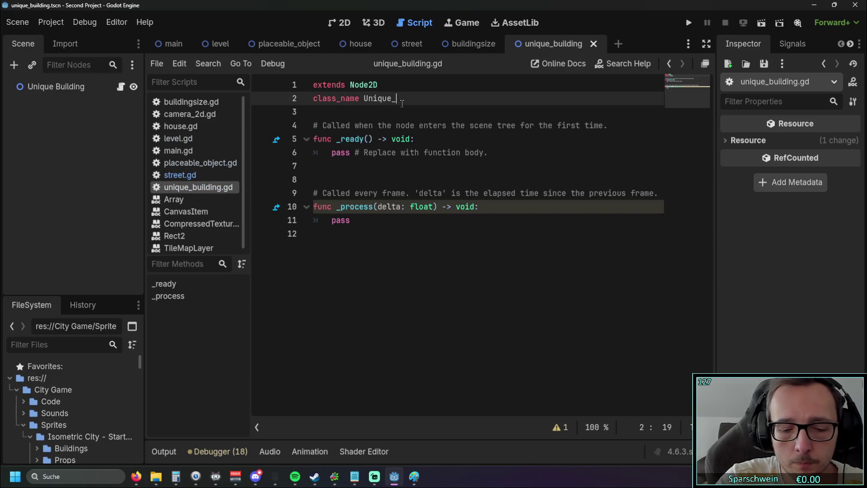
pyautogui.write('Building')
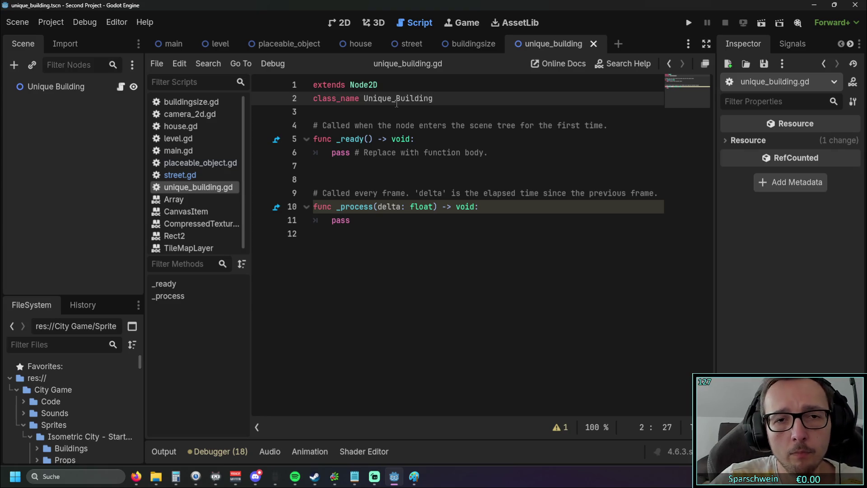
pyautogui.click(393, 117)
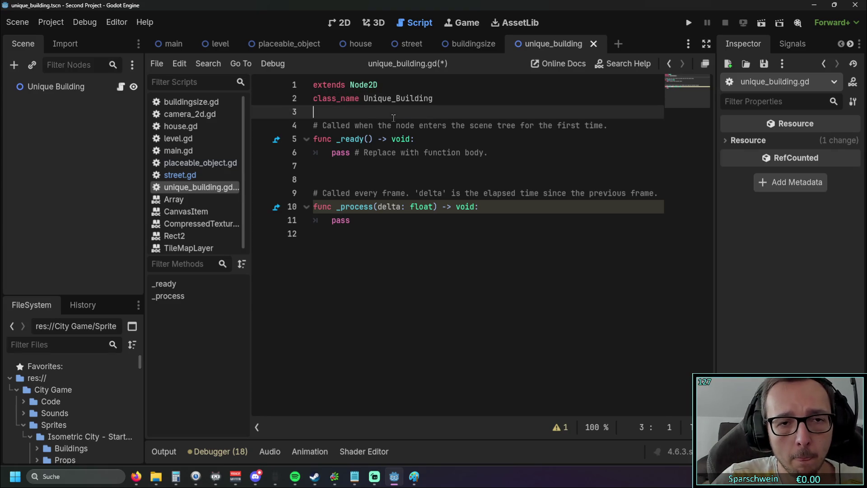
pyautogui.hotkey('ctrl', 's')
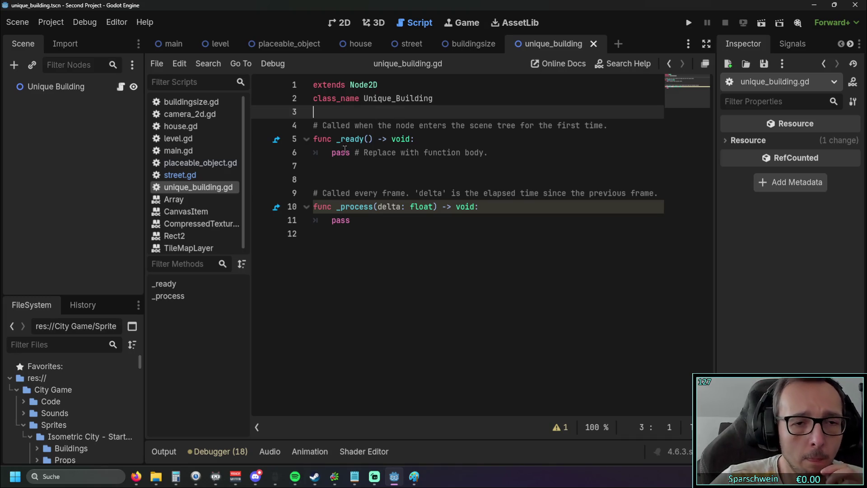
pyautogui.click(435, 98)
pyautogui.hotkey('ctrl', 'shift', 'Left')
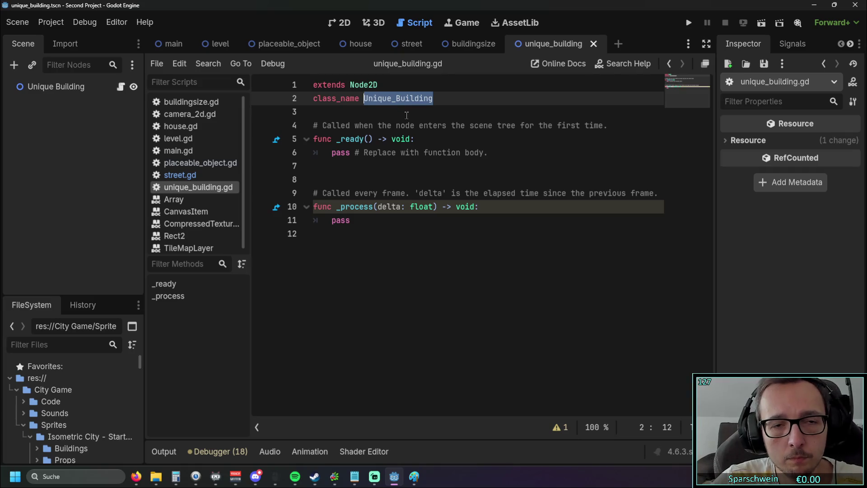
pyautogui.click(256, 44)
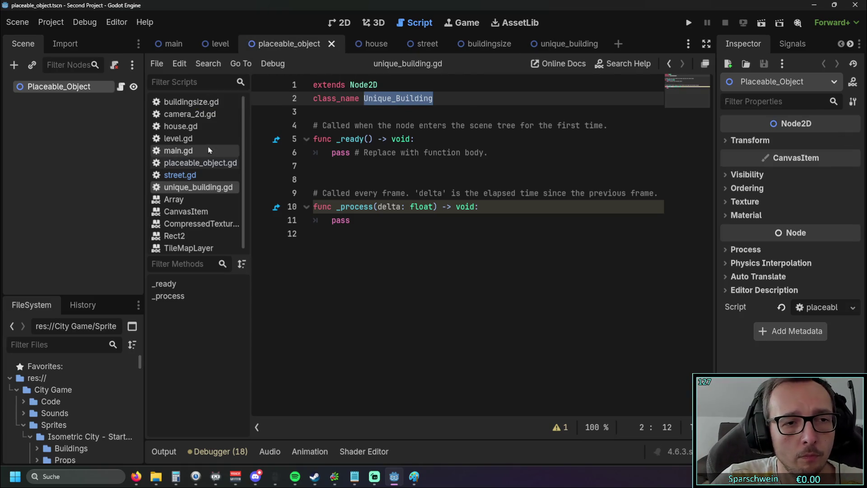
# In level.gd, add an empty line after the STREET preload
pyautogui.click(178, 138)
pyautogui.scroll(10, 421, 198)
pyautogui.scroll(20, 421, 199)
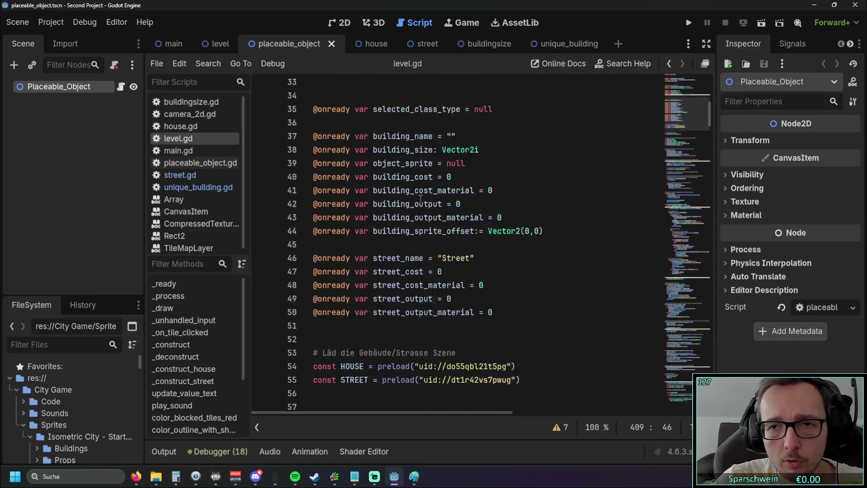
pyautogui.scroll(-4, 412, 182)
pyautogui.scroll(-10, 412, 182)
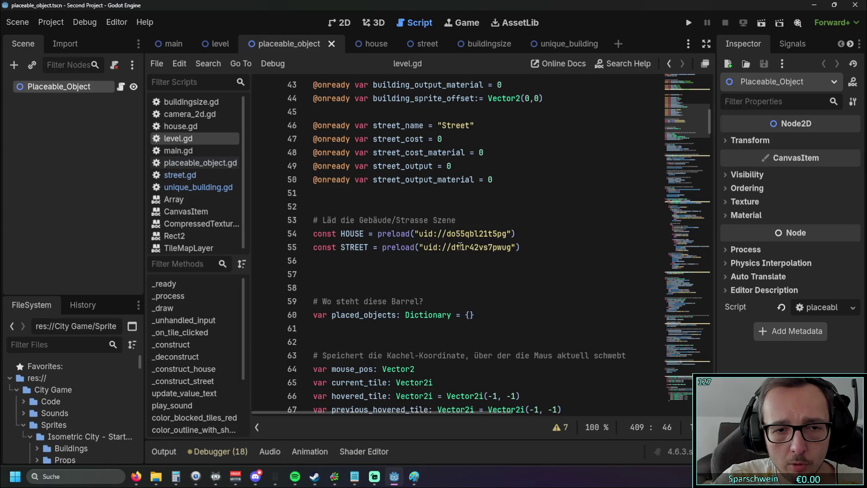
pyautogui.click(523, 247)
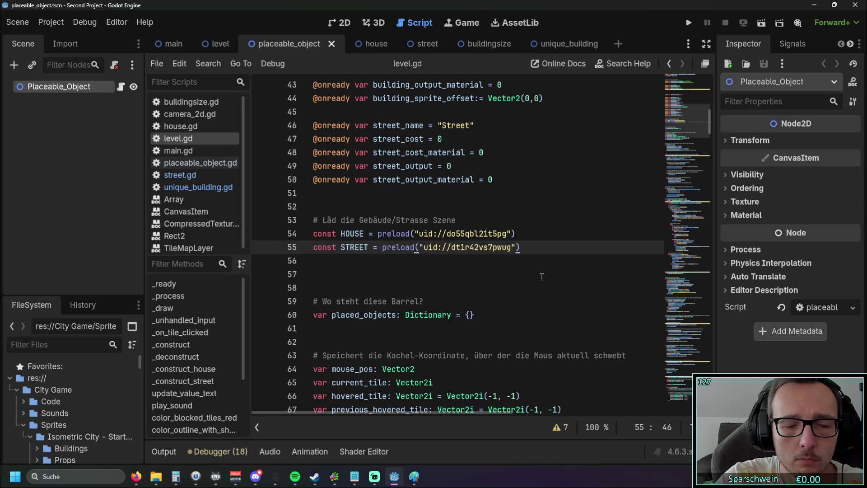
pyautogui.press('Return')
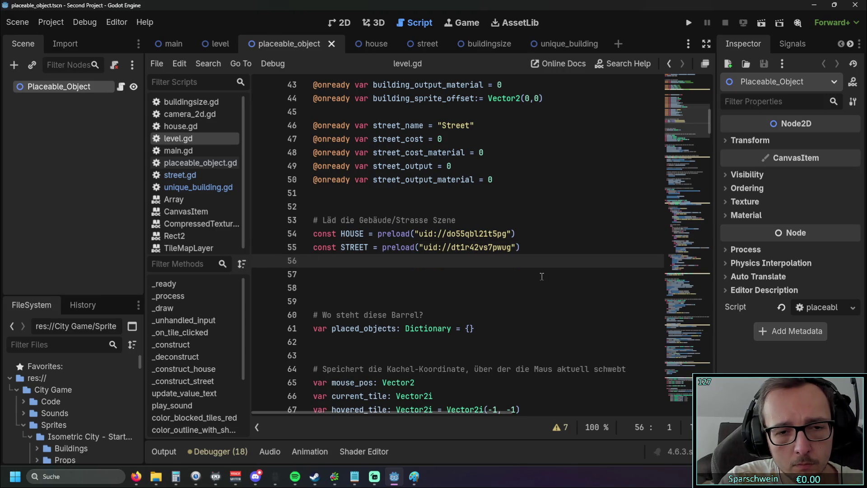
pyautogui.moveTo(464, 244)
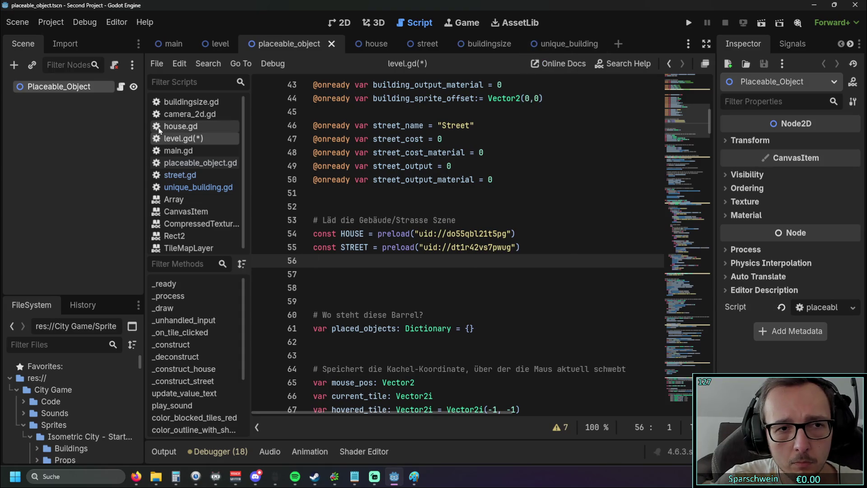
pyautogui.click(195, 189)
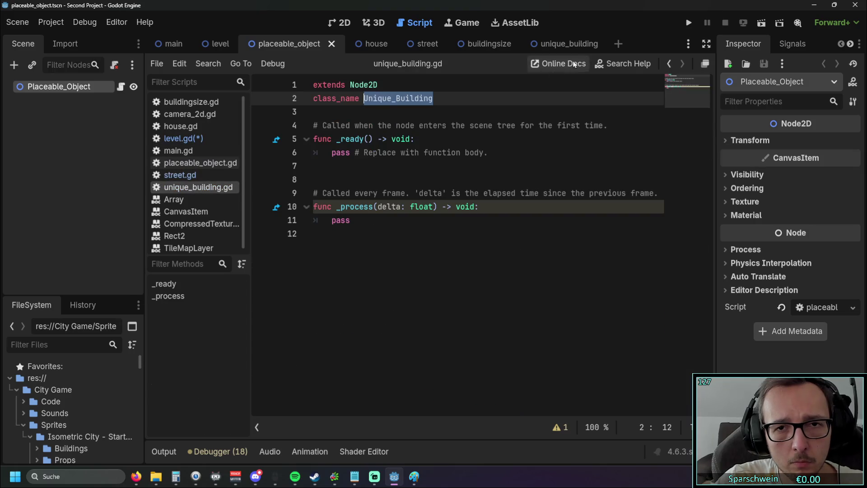
pyautogui.click(561, 43)
pyautogui.click(199, 139)
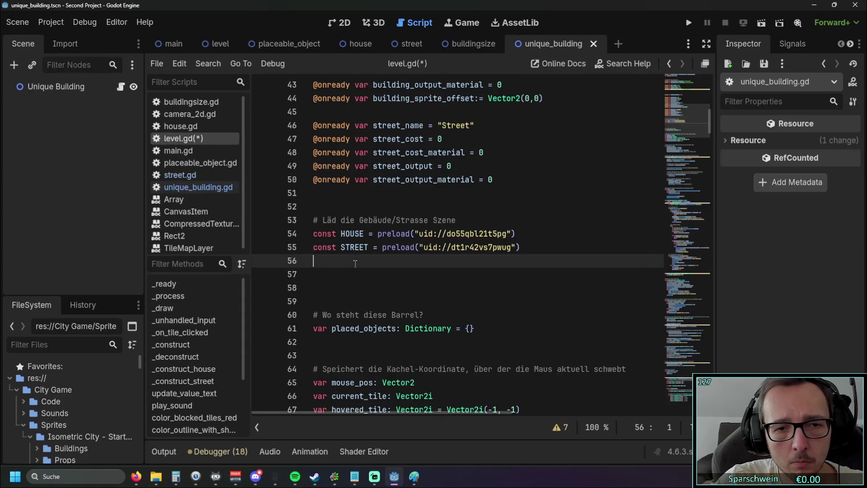
# Add an onready reference to the Unique Building node, then delete it again
pyautogui.moveTo(40, 86)
pyautogui.keyDown('ctrl'); pyautogui.mouseDown()
pyautogui.moveTo(368, 286)
pyautogui.moveTo(352, 263)
pyautogui.mouseUp(); pyautogui.keyUp('ctrl')
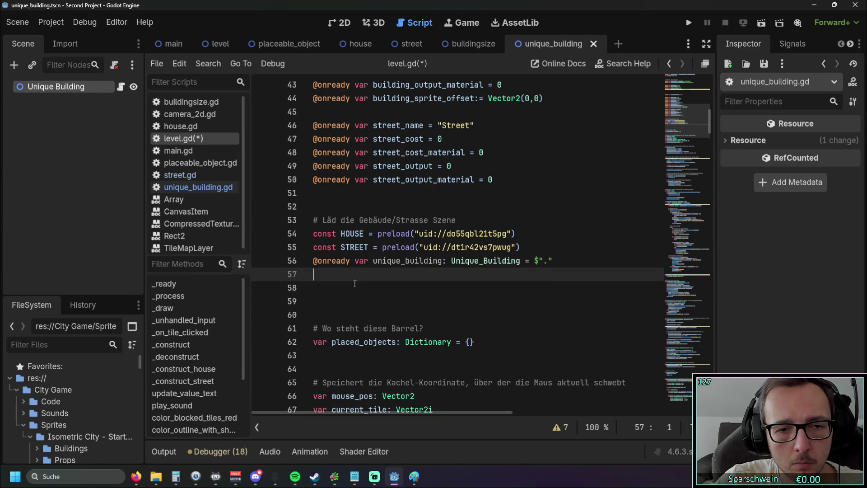
pyautogui.moveTo(554, 261); pyautogui.dragTo(313, 261)
pyautogui.press('BackSpace')
pyautogui.scroll(-5, 81, 397)
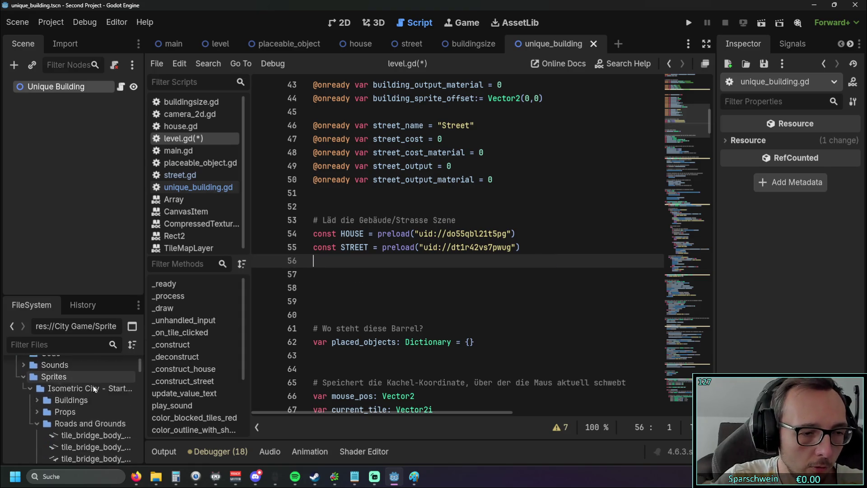
pyautogui.scroll(4, 54, 393)
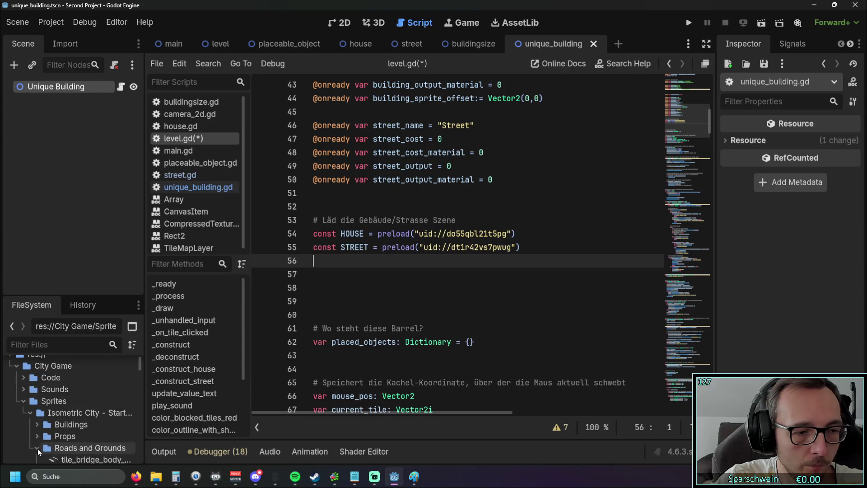
# Drag unique_building.tscn from the Code folder into level.gd to preload it as UNIQUE_BUILDING
pyautogui.click(21, 381)
pyautogui.scroll(-2, 85, 389)
pyautogui.scroll(-4, 86, 391)
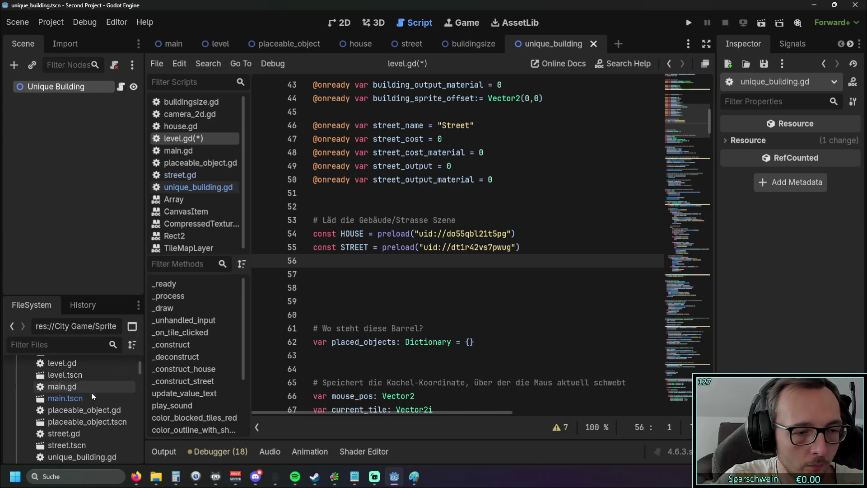
pyautogui.moveTo(97, 421)
pyautogui.mouseDown()
pyautogui.moveTo(73, 421)
pyautogui.moveTo(189, 388)
pyautogui.moveTo(371, 268)
pyautogui.moveTo(411, 261)
pyautogui.mouseUp()
pyautogui.click(366, 296)
pyautogui.click(373, 288)
pyautogui.scroll(-11, 419, 266)
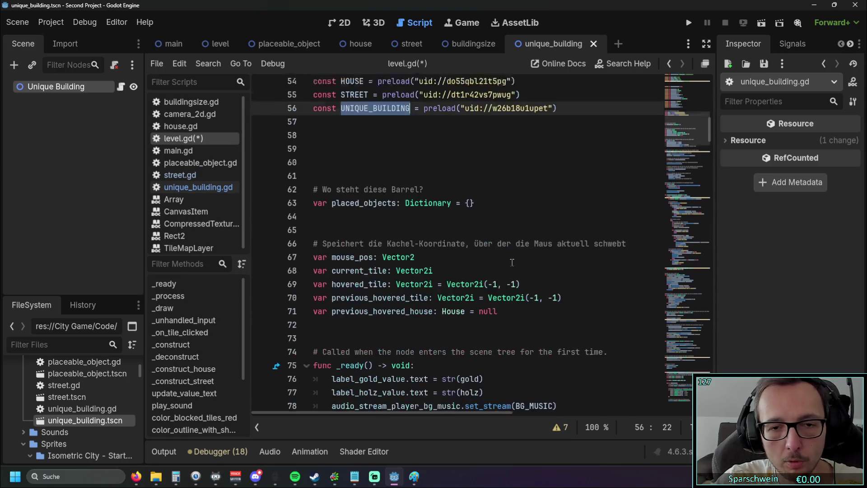
pyautogui.moveTo(710, 149); pyautogui.dragTo(710, 388)
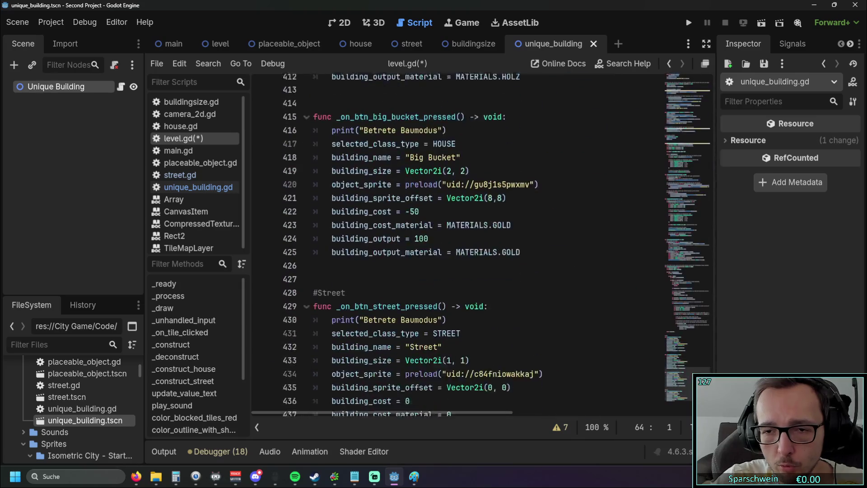
# Change the Bomb handler's class type on line 404 from HOUSE to UNIQUE_BUILDING, save, and run the project
pyautogui.scroll(6, 515, 306)
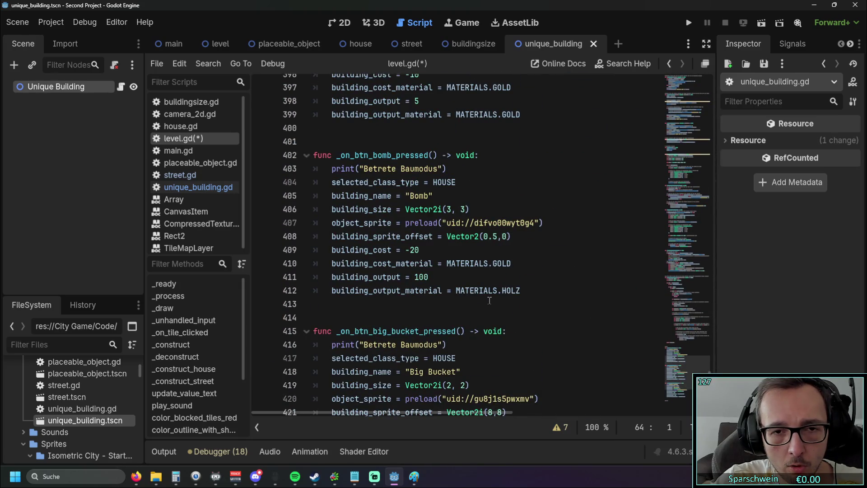
pyautogui.scroll(1, 487, 298)
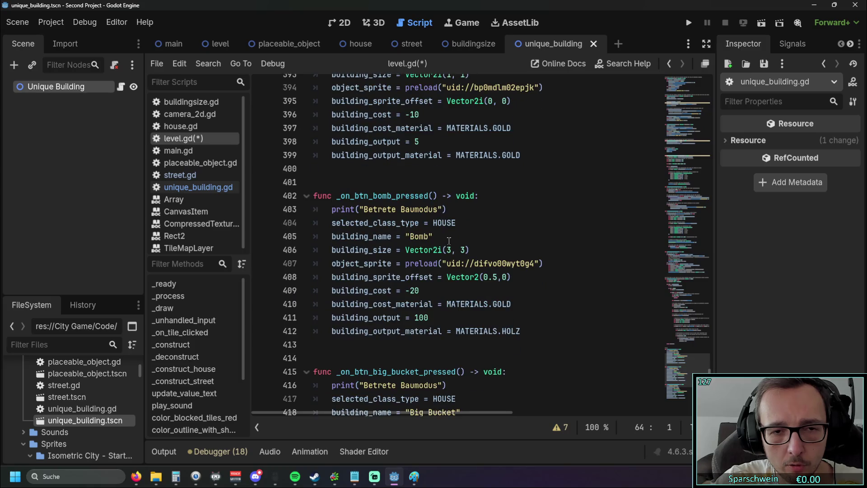
pyautogui.scroll(1, 476, 250)
pyautogui.scroll(-1, 469, 252)
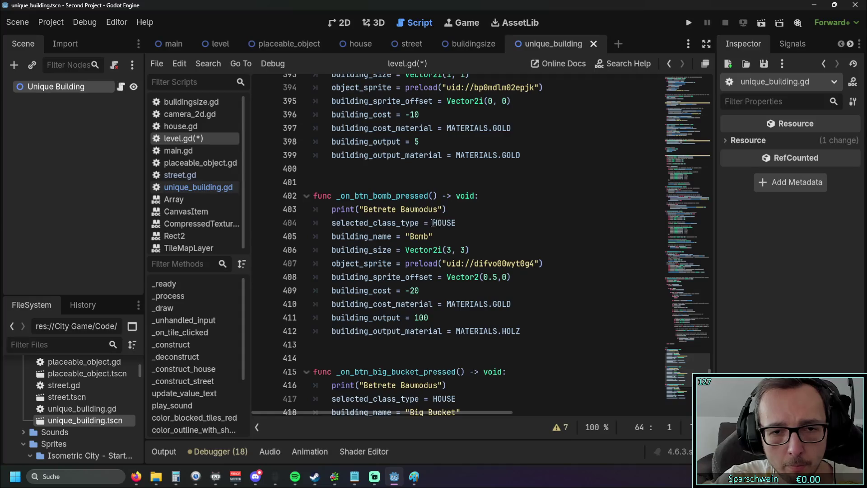
pyautogui.doubleClick(443, 222)
pyautogui.write('UNIQUE_BUILDING')
pyautogui.click(504, 247)
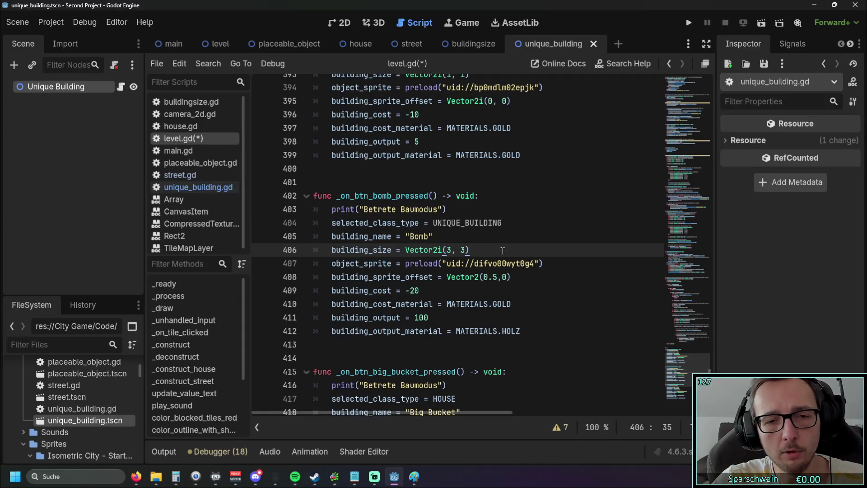
pyautogui.hotkey('ctrl', 's')
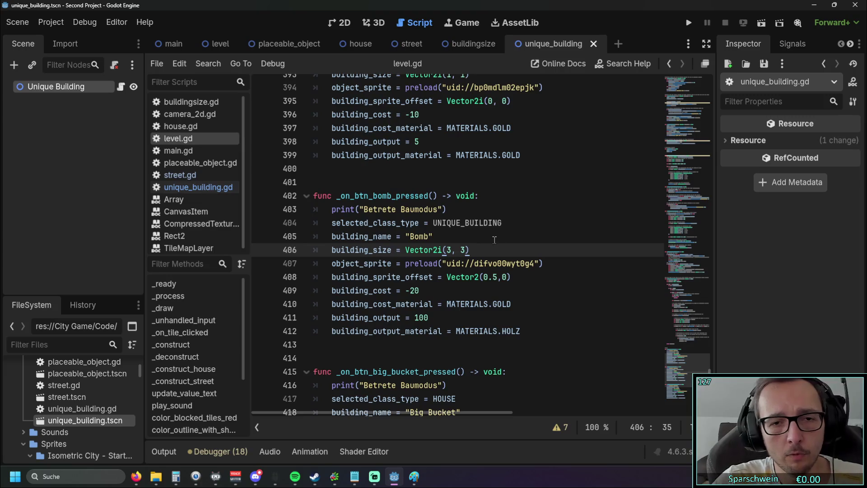
pyautogui.click(496, 237)
pyautogui.moveTo(450, 220)
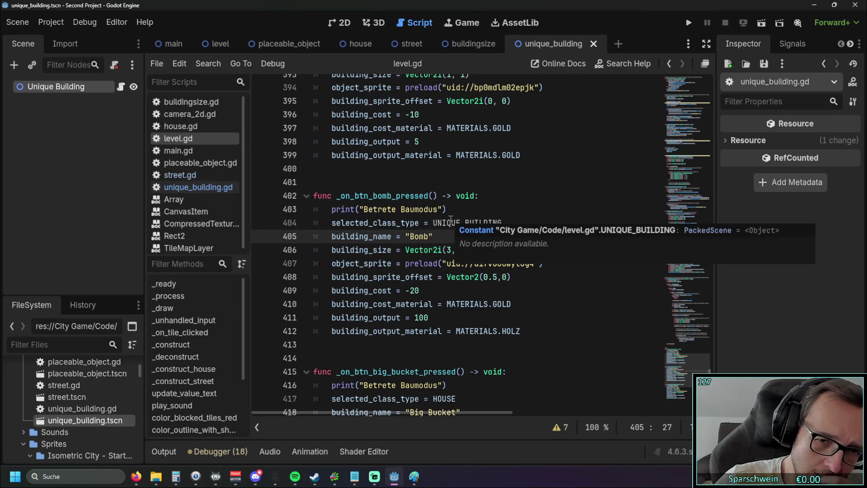
pyautogui.click(689, 23)
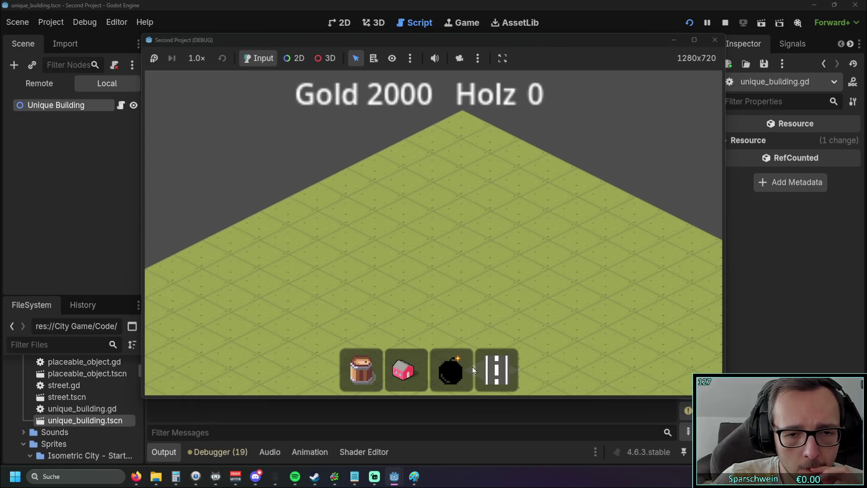
# Place the bomb building on a map tile in the running game and read the level.gd:176 error
pyautogui.click(472, 366)
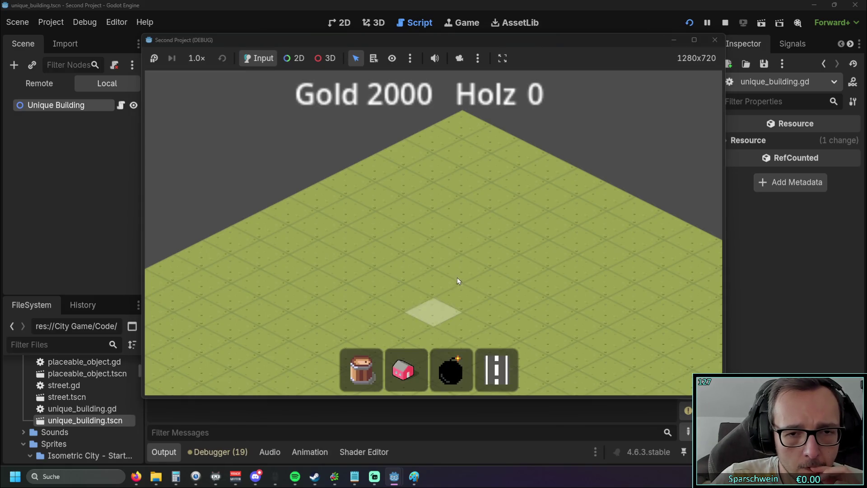
pyautogui.click(456, 276)
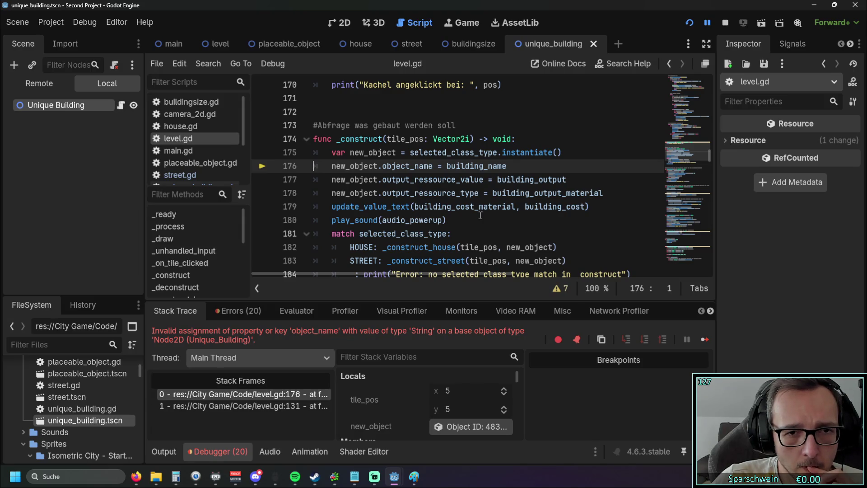
pyautogui.scroll(-1, 480, 215)
pyautogui.scroll(1, 480, 215)
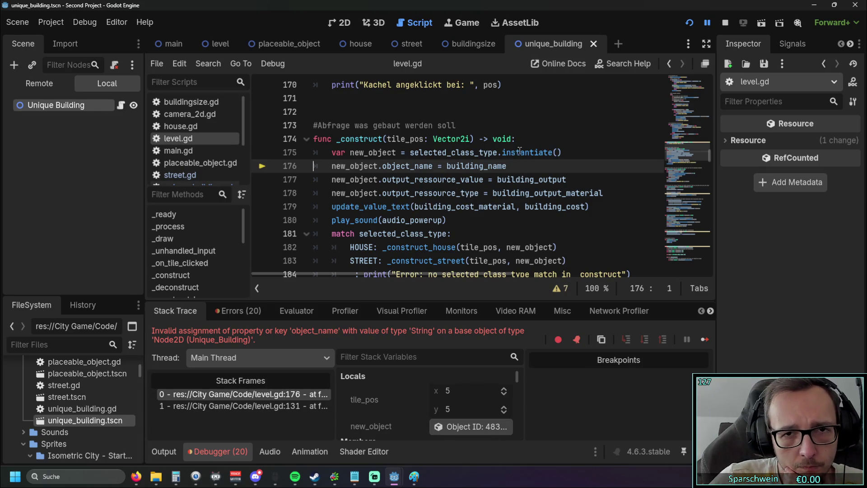
# Review the house and street scenes' scripts: placeable_object.gd, main.gd and street.gd, in a full-width editor
pyautogui.click(469, 43)
pyautogui.click(411, 44)
pyautogui.click(359, 43)
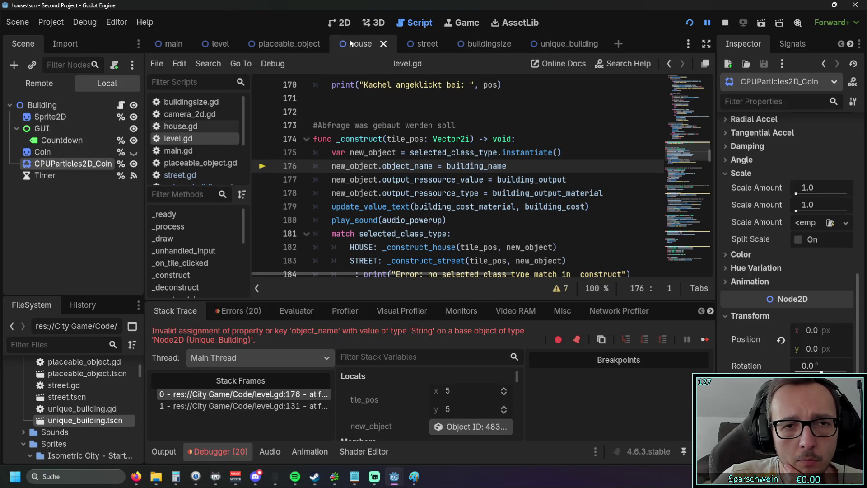
pyautogui.click(200, 163)
pyautogui.scroll(-1, 425, 166)
pyautogui.scroll(1, 451, 117)
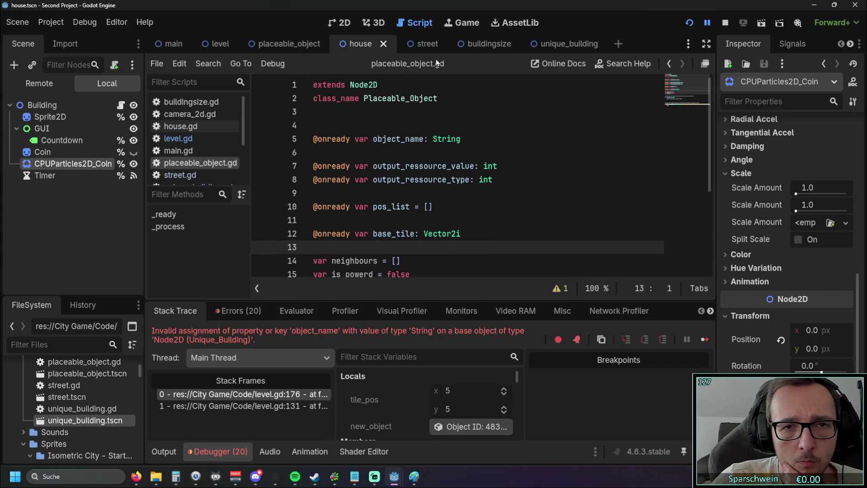
pyautogui.click(418, 44)
pyautogui.click(358, 44)
pyautogui.click(407, 46)
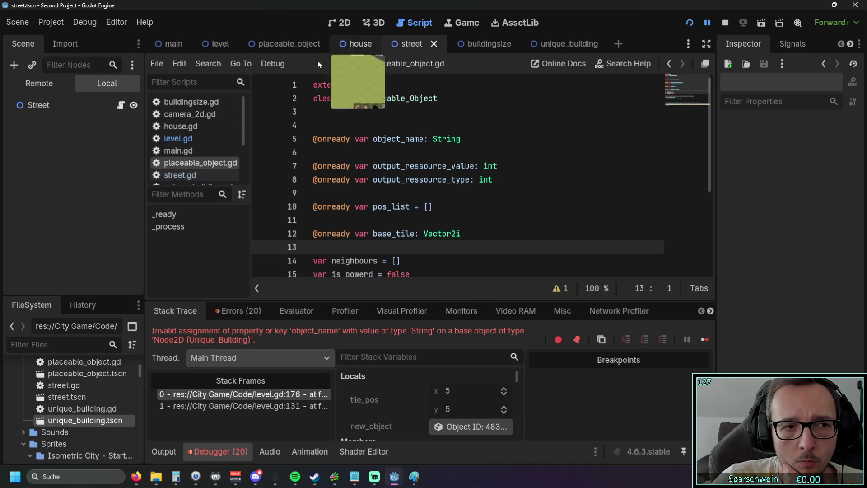
pyautogui.click(64, 105)
pyautogui.click(174, 150)
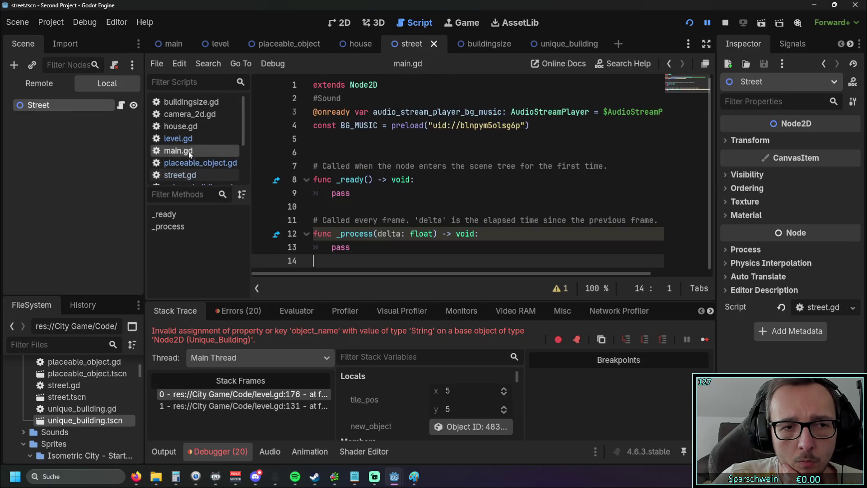
pyautogui.click(189, 175)
pyautogui.click(706, 44)
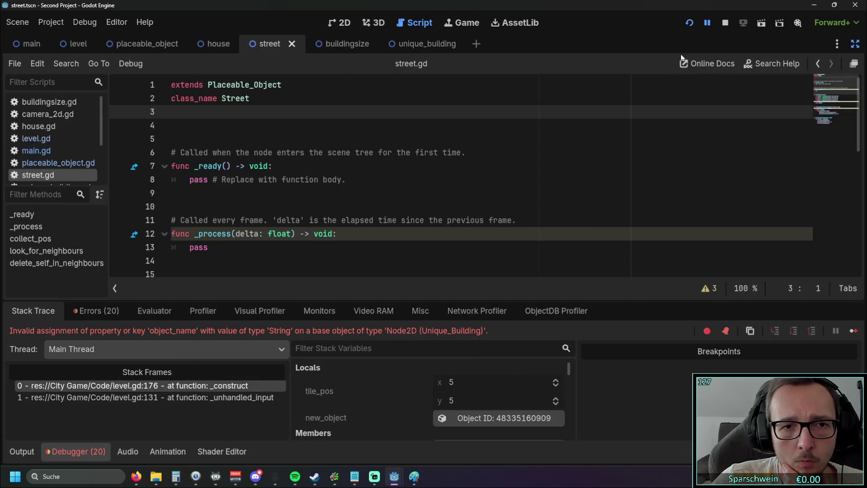
# Open level.gd at the error line and compare street.gd with unique_building.gd
pyautogui.moveTo(269, 44); pyautogui.dragTo(144, 49)
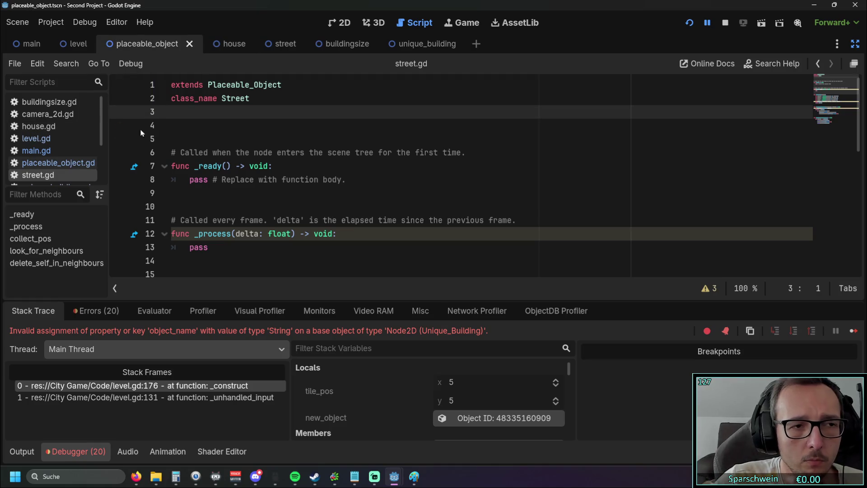
pyautogui.click(48, 165)
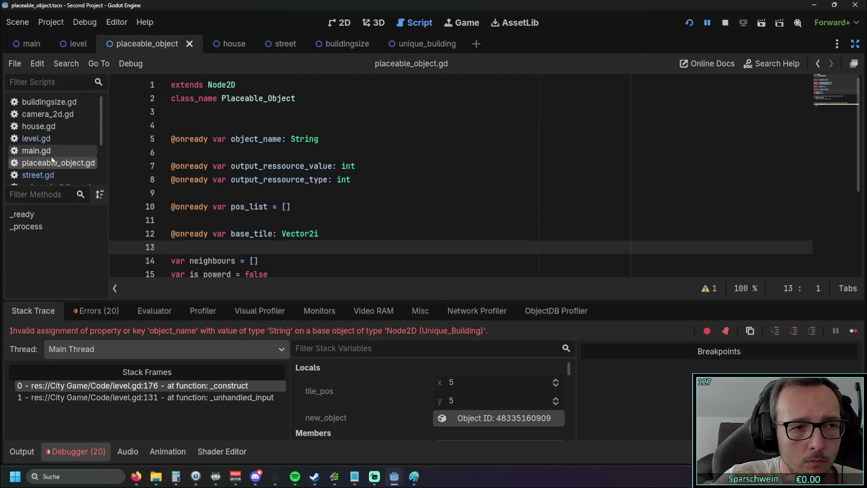
pyautogui.click(50, 153)
pyautogui.click(52, 138)
pyautogui.scroll(5, 240, 148)
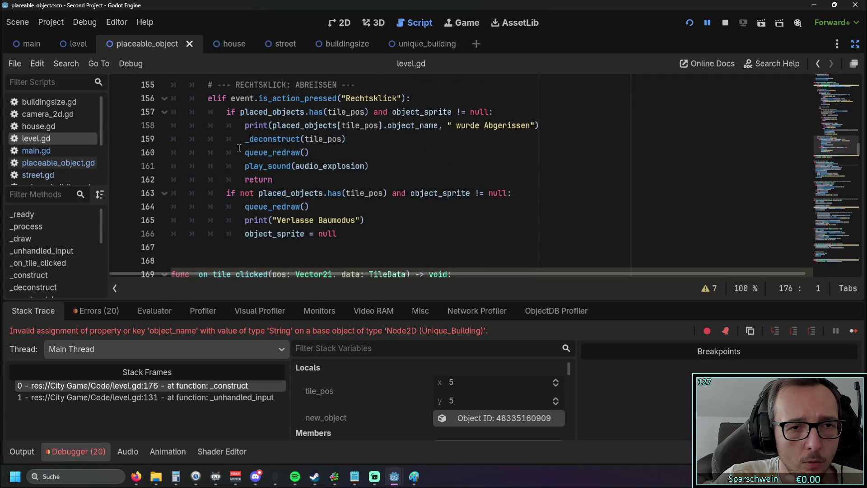
pyautogui.scroll(-5, 239, 148)
pyautogui.click(62, 163)
pyautogui.click(45, 175)
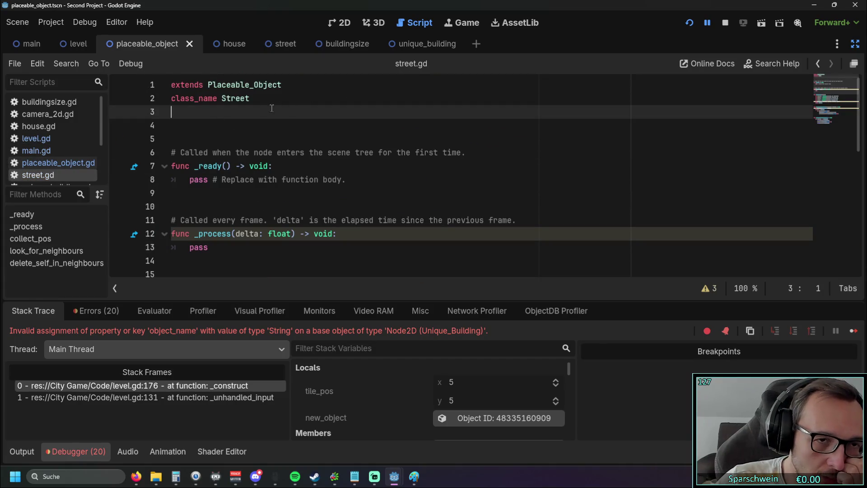
pyautogui.scroll(-3, 74, 142)
pyautogui.click(56, 158)
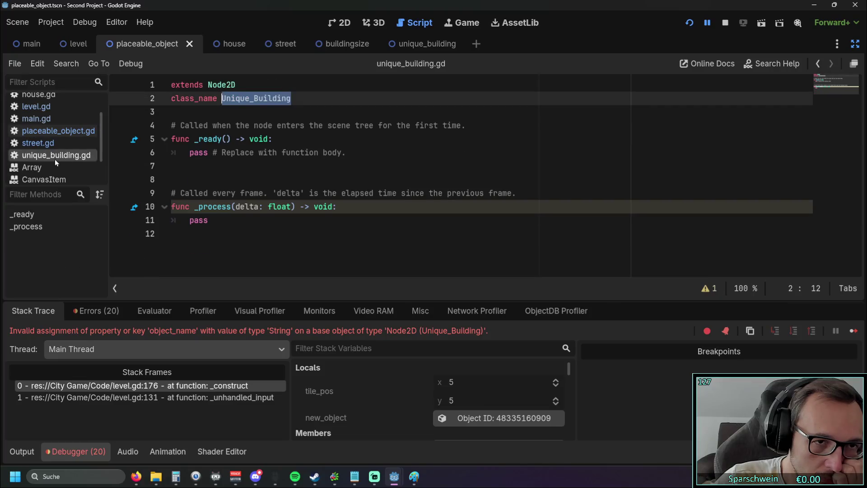
pyautogui.click(53, 147)
pyautogui.click(41, 158)
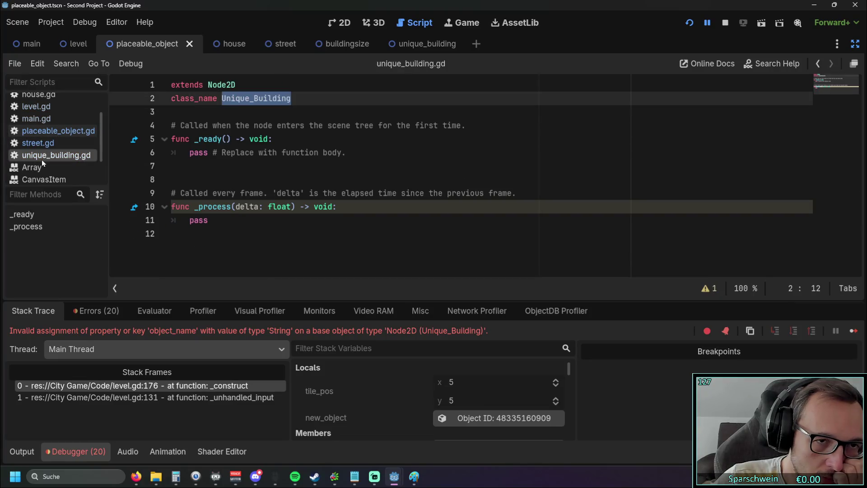
# Compare the base classes of unique_building.gd, street.gd and placeable_object.gd
pyautogui.click(248, 98)
pyautogui.click(244, 86)
pyautogui.click(60, 145)
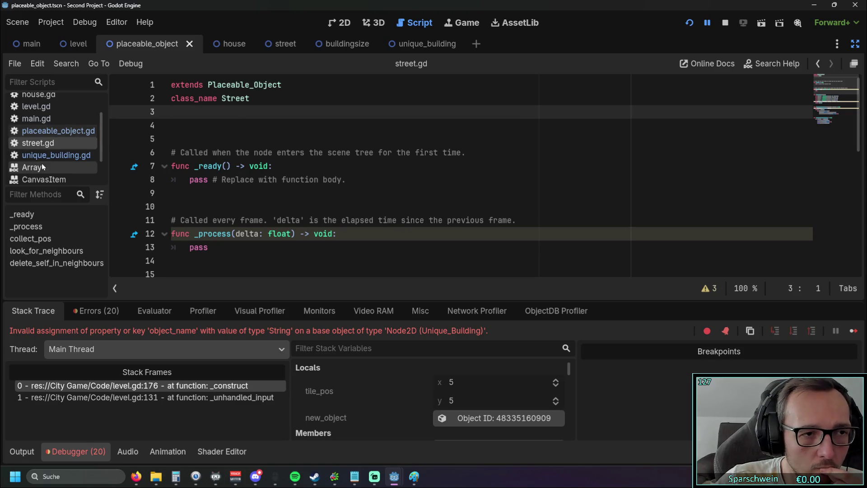
pyautogui.click(42, 166)
pyautogui.click(47, 156)
pyautogui.click(48, 143)
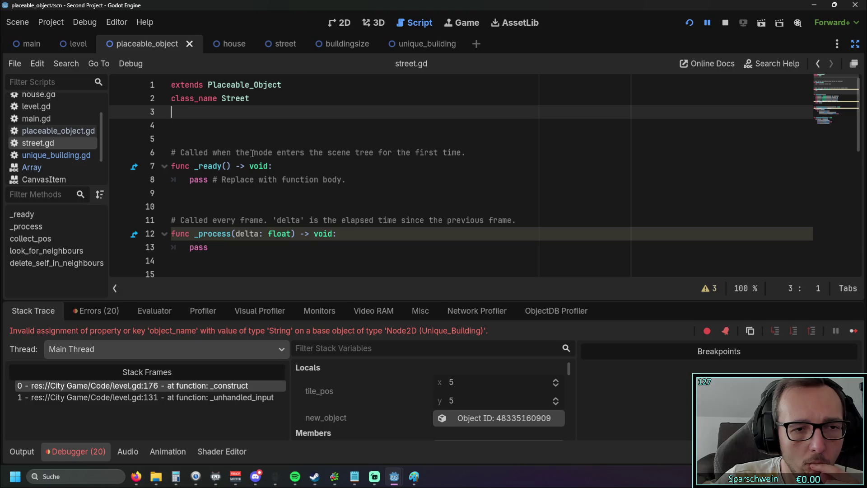
pyautogui.click(62, 133)
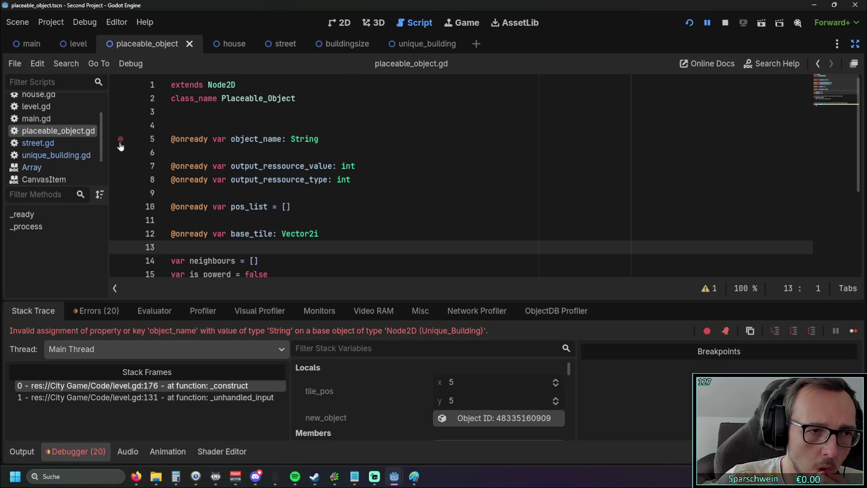
pyautogui.scroll(-4, 247, 145)
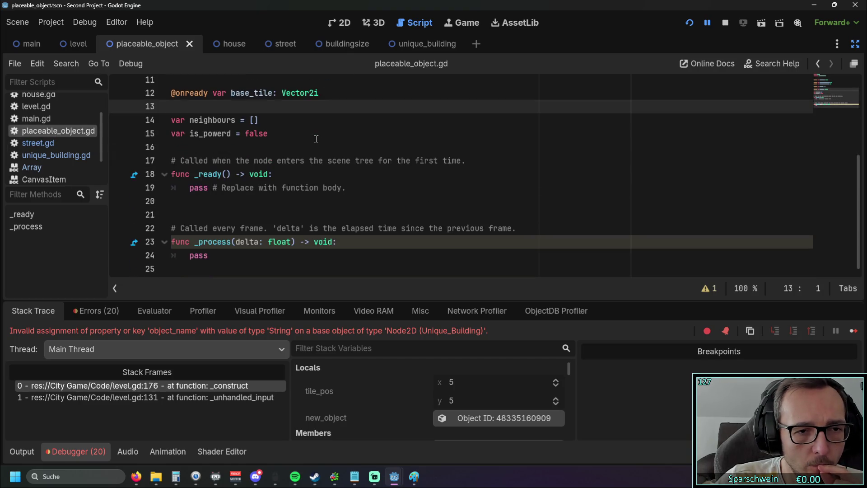
pyautogui.scroll(4, 316, 139)
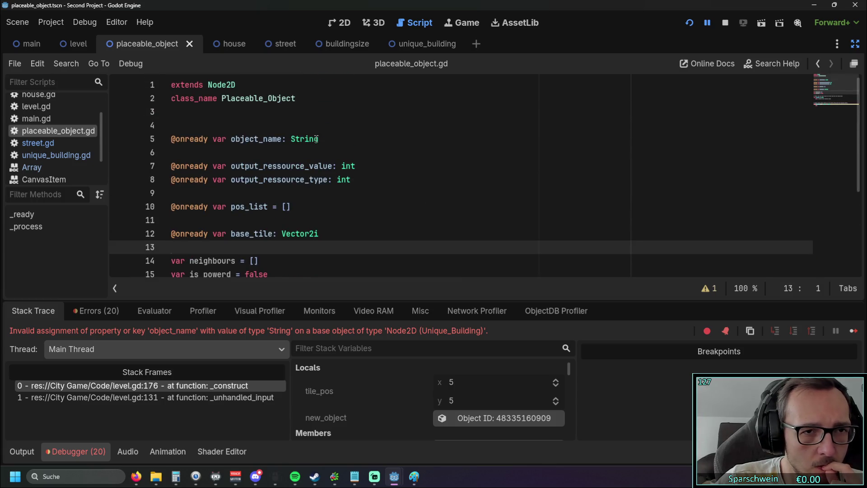
pyautogui.moveTo(229, 50)
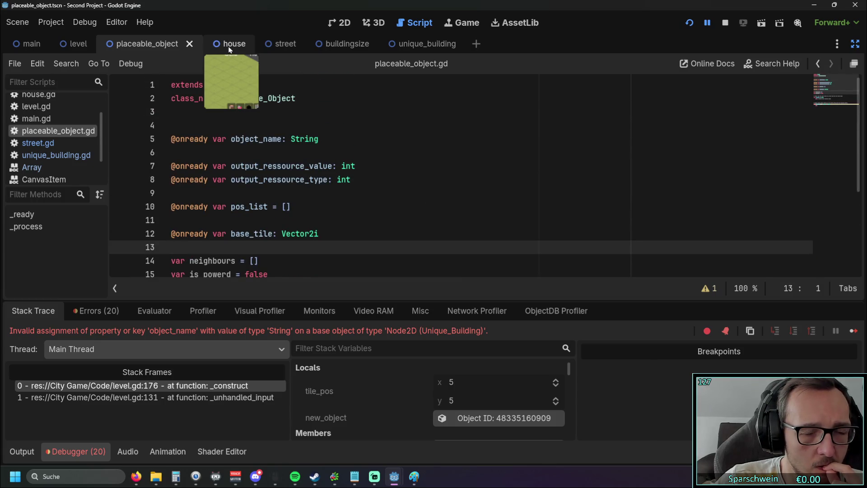
pyautogui.click(230, 46)
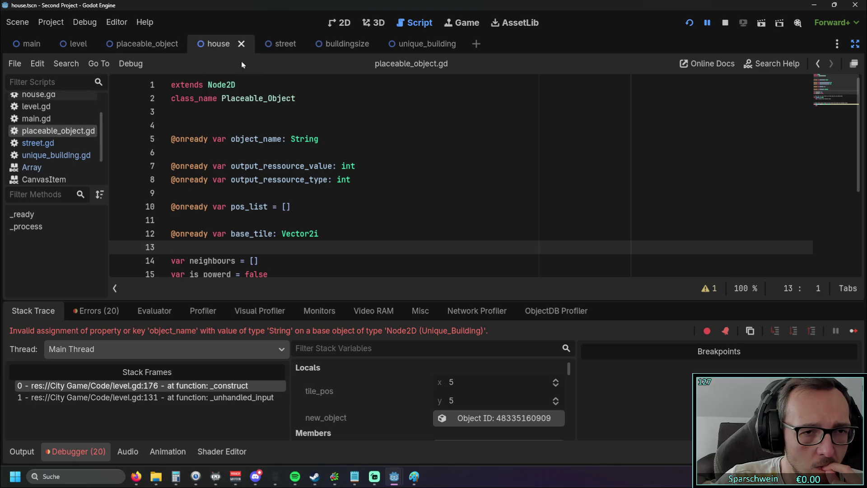
pyautogui.click(59, 142)
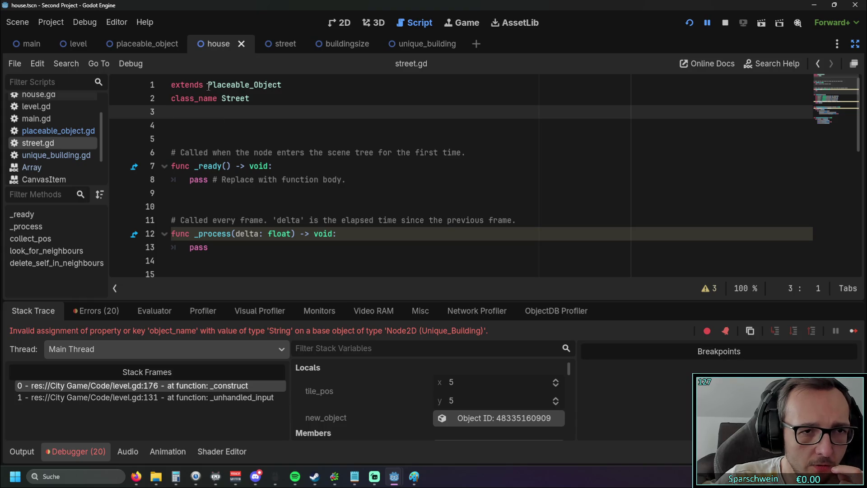
# Copy Placeable_Object from street.gd and paste it over Node2D in unique_building.gd's extends line
pyautogui.moveTo(209, 85); pyautogui.dragTo(288, 86)
pyautogui.hotkey('ctrl', 'c')
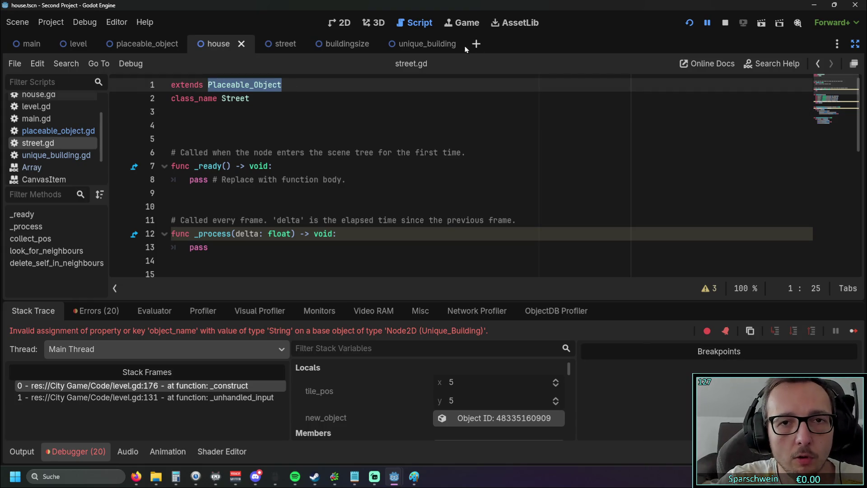
pyautogui.click(430, 49)
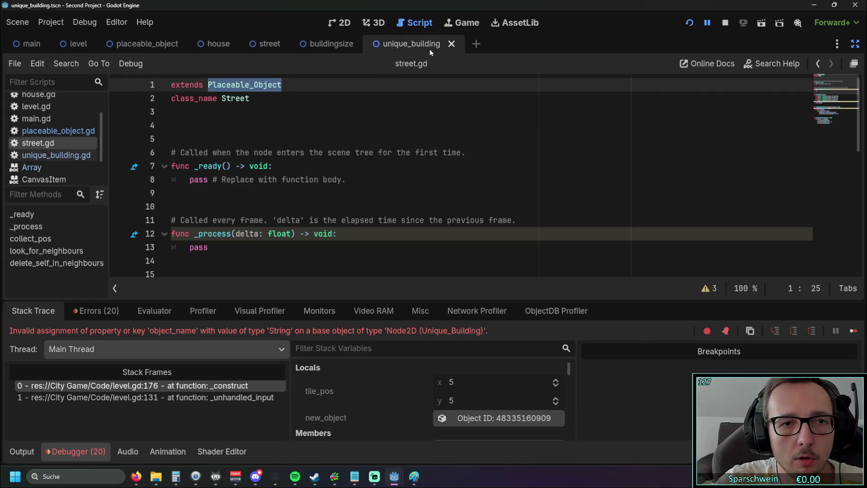
pyautogui.click(77, 156)
pyautogui.moveTo(208, 85); pyautogui.dragTo(226, 84)
pyautogui.doubleClick(221, 85)
pyautogui.hotkey('ctrl', 'v')
pyautogui.click(284, 113)
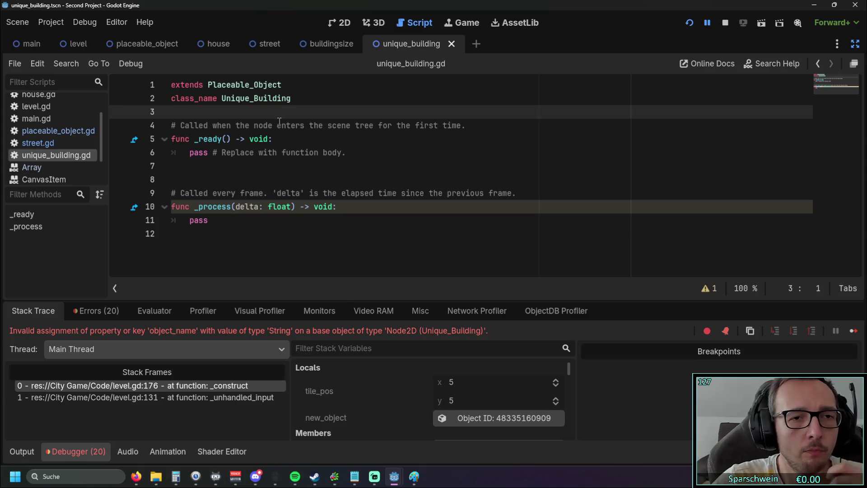
# Save, rerun the game and try placing the building on several map tiles
pyautogui.click(688, 23)
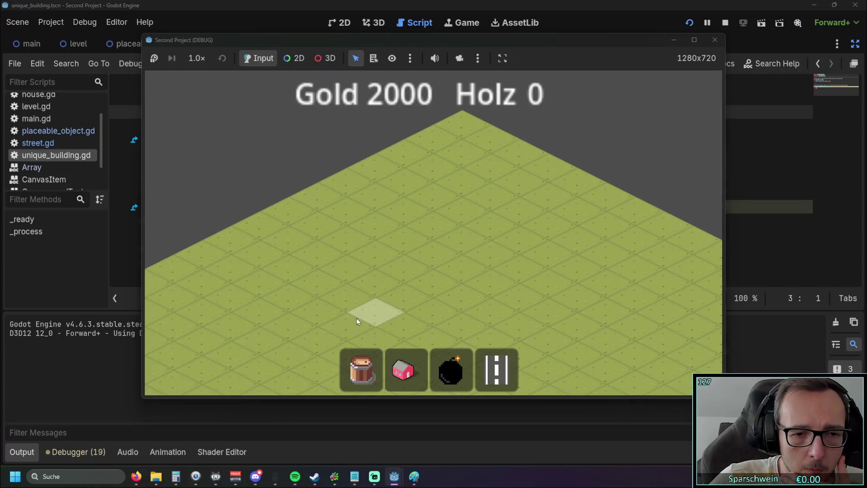
pyautogui.click(458, 265)
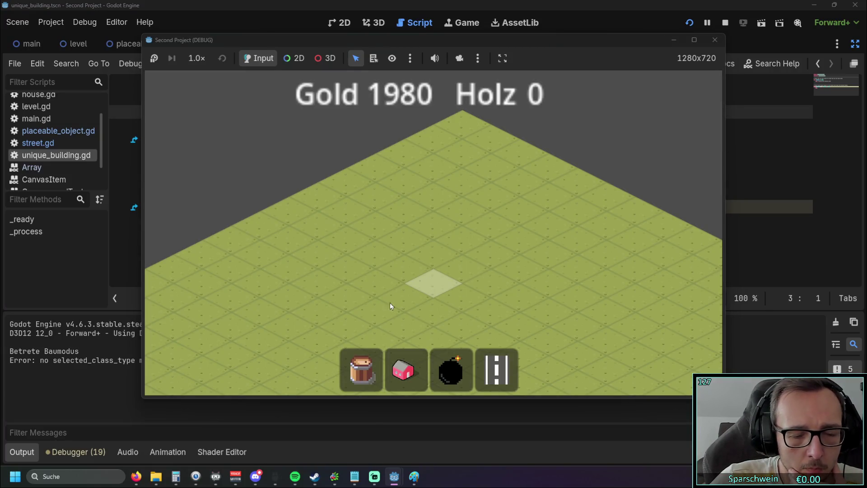
pyautogui.rightClick(280, 270)
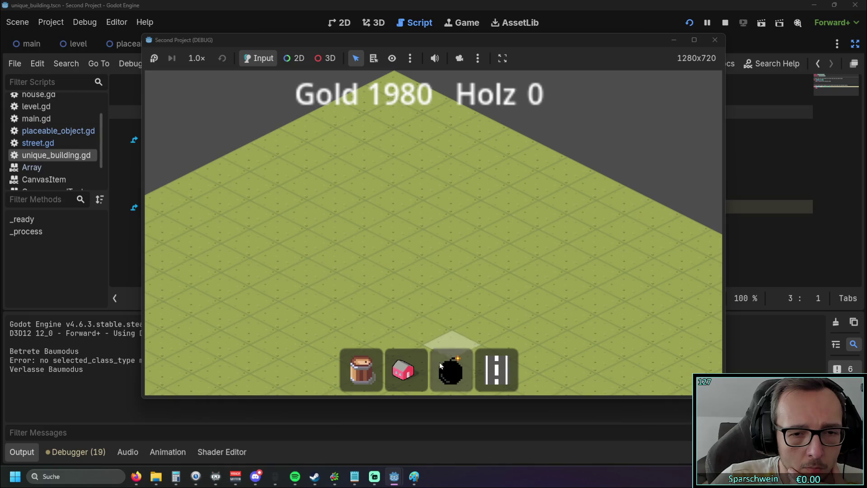
pyautogui.click(451, 366)
pyautogui.click(395, 234)
pyautogui.click(393, 231)
pyautogui.click(394, 231)
pyautogui.click(393, 231)
pyautogui.click(394, 232)
# Leave build mode, check what an empty map tile reports, then close the running game
pyautogui.rightClick(366, 243)
pyautogui.click(396, 227)
pyautogui.click(395, 227)
pyautogui.click(396, 227)
pyautogui.click(396, 227)
pyautogui.click(395, 227)
pyautogui.click(395, 227)
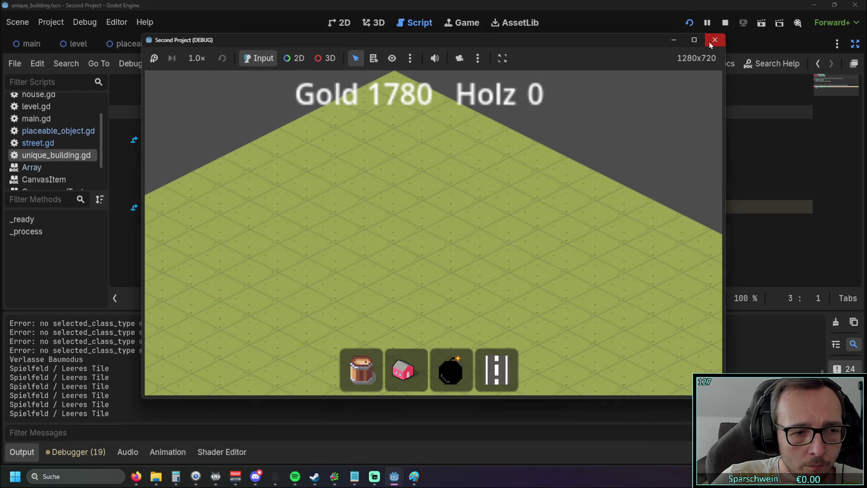
pyautogui.click(709, 41)
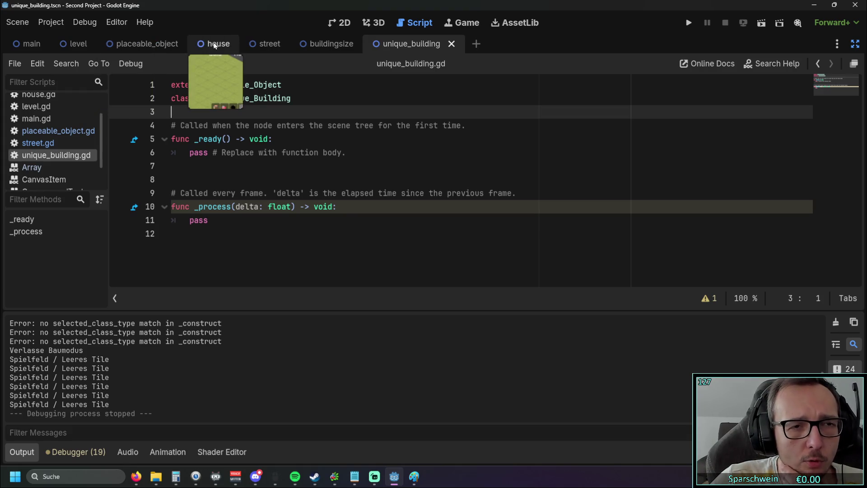
# Review the buildingsize.gd script
pyautogui.click(319, 44)
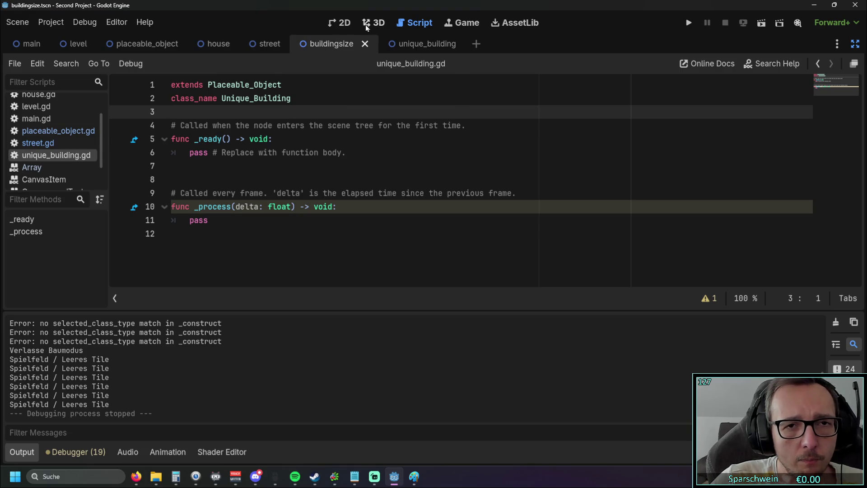
pyautogui.scroll(3, 64, 130)
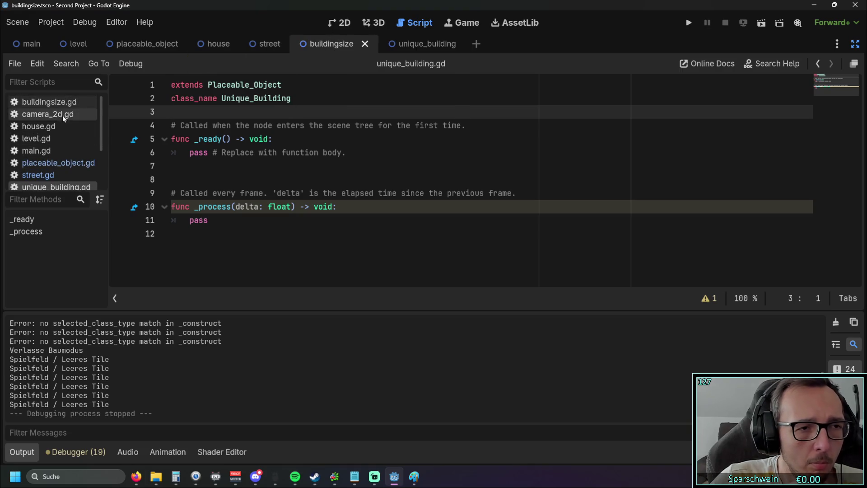
pyautogui.click(63, 103)
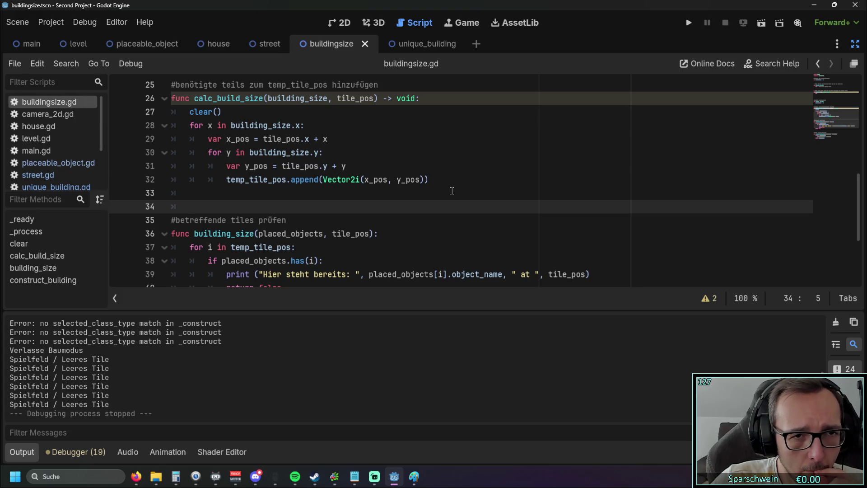
pyautogui.scroll(-3, 451, 190)
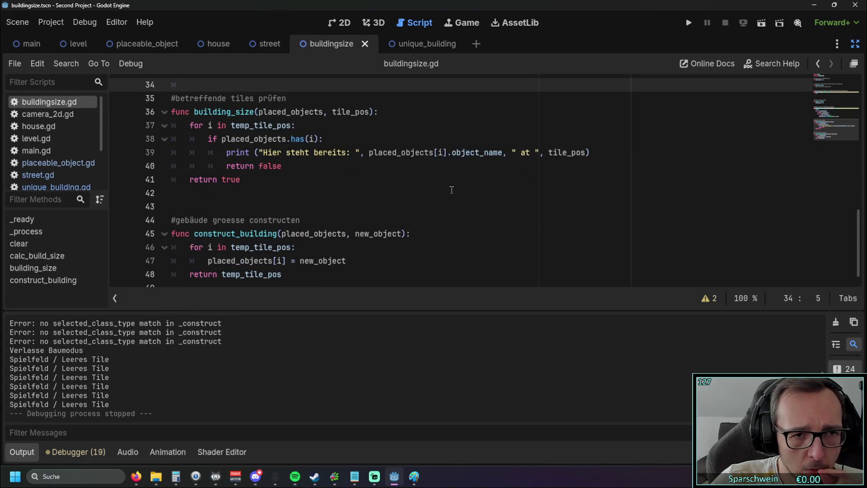
pyautogui.scroll(-1, 452, 190)
pyautogui.scroll(5, 429, 188)
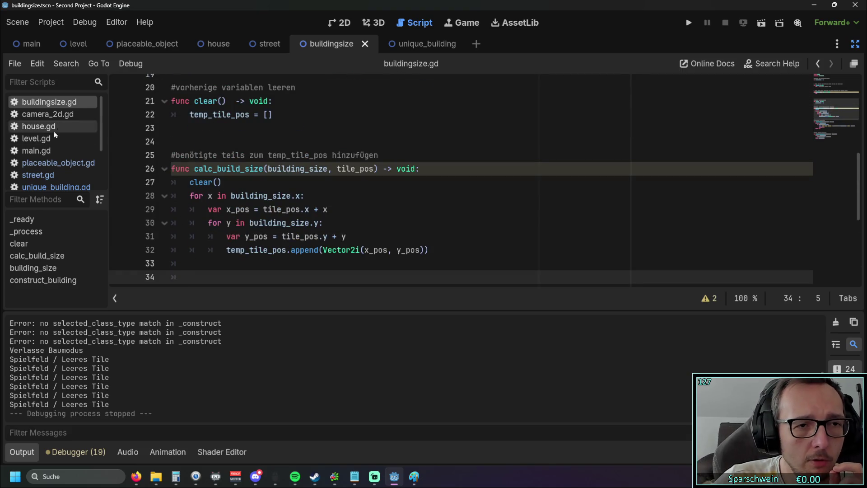
# In level.gd, add a blank line after the STREET case of the _construct match
pyautogui.click(51, 138)
pyautogui.scroll(-2, 357, 180)
pyautogui.scroll(1, 351, 198)
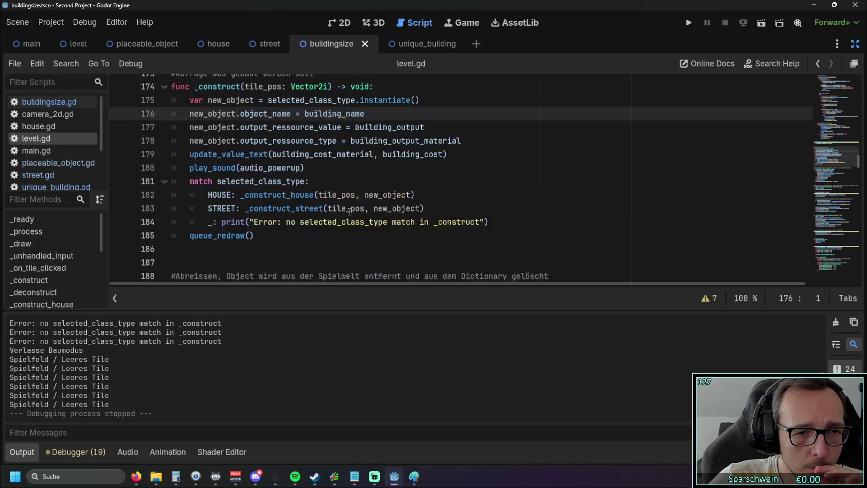
pyautogui.scroll(1, 351, 207)
pyautogui.scroll(-2, 348, 209)
pyautogui.scroll(1, 348, 209)
pyautogui.scroll(1, 375, 214)
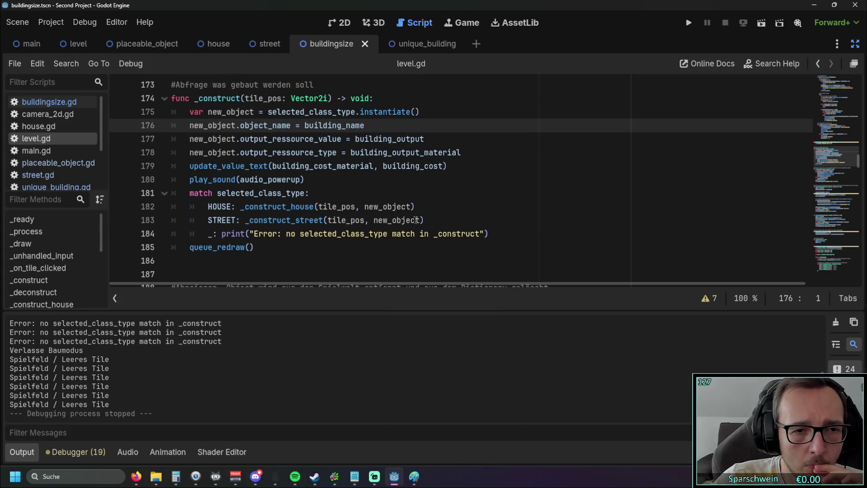
pyautogui.scroll(-4, 296, 218)
pyautogui.scroll(4, 316, 208)
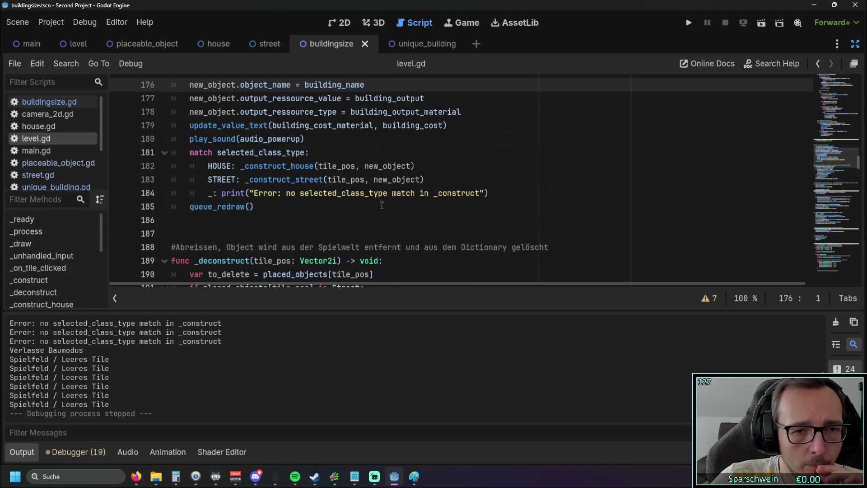
pyautogui.click(427, 180)
pyautogui.press('Return')
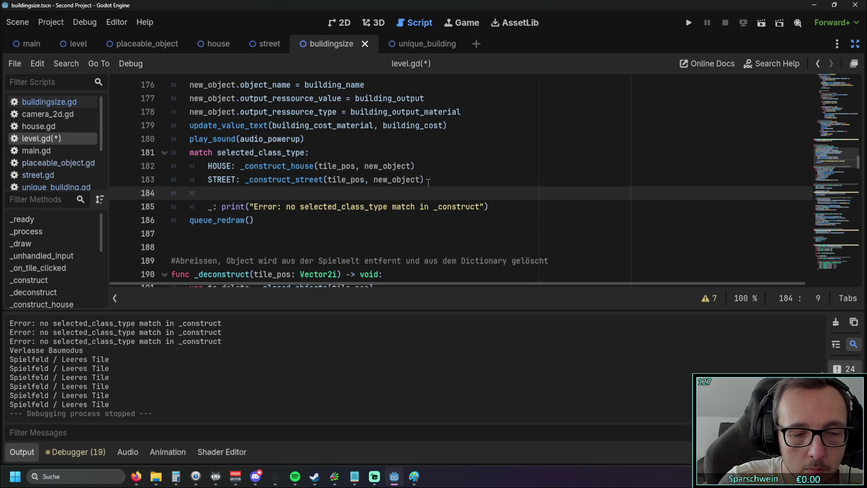
# Check where the UNIQUE_BUILDING constant is defined, then return to the _construct function
pyautogui.hotkey('alt', 'Left')
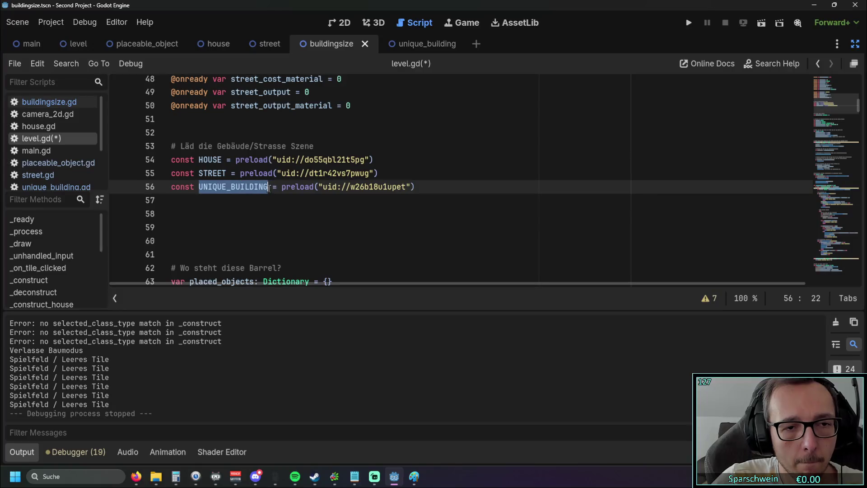
pyautogui.click(426, 201)
pyautogui.moveTo(855, 125)
pyautogui.mouseDown()
pyautogui.moveTo(856, 194)
pyautogui.moveTo(856, 176)
pyautogui.mouseUp()
pyautogui.scroll(3, 489, 178)
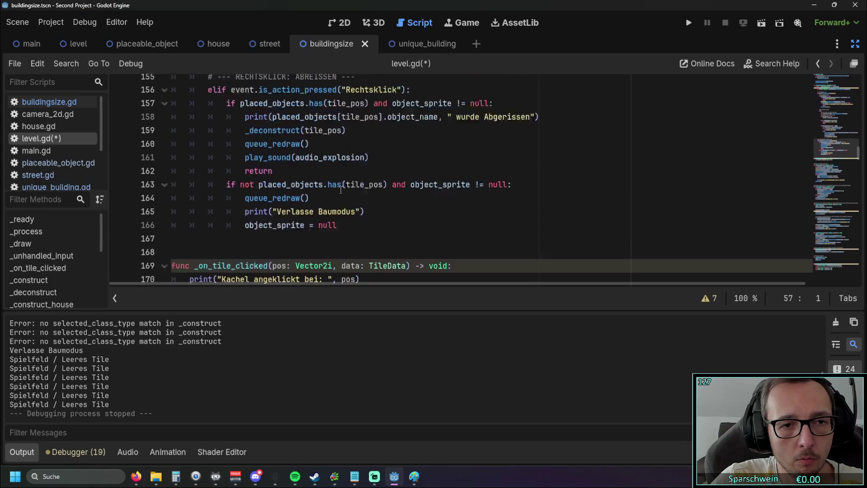
pyautogui.scroll(-12, 341, 191)
pyautogui.scroll(-10, 341, 191)
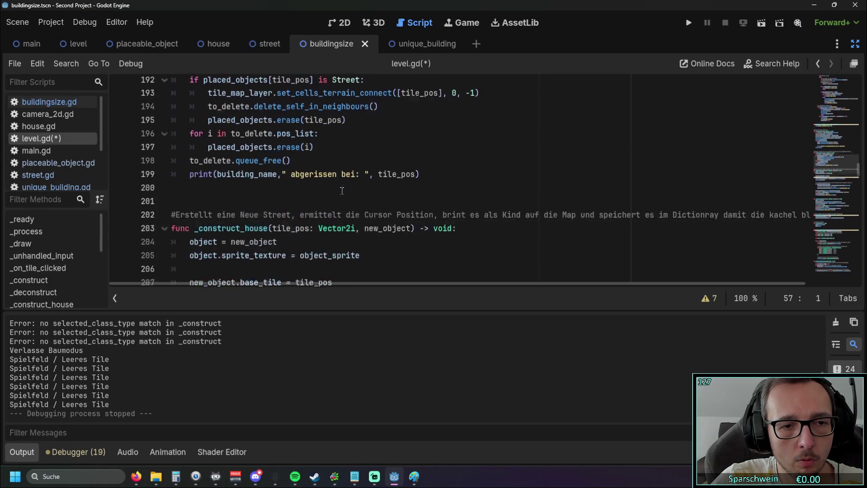
pyautogui.scroll(4, 341, 192)
pyautogui.scroll(-12, 344, 192)
pyautogui.scroll(-18, 344, 192)
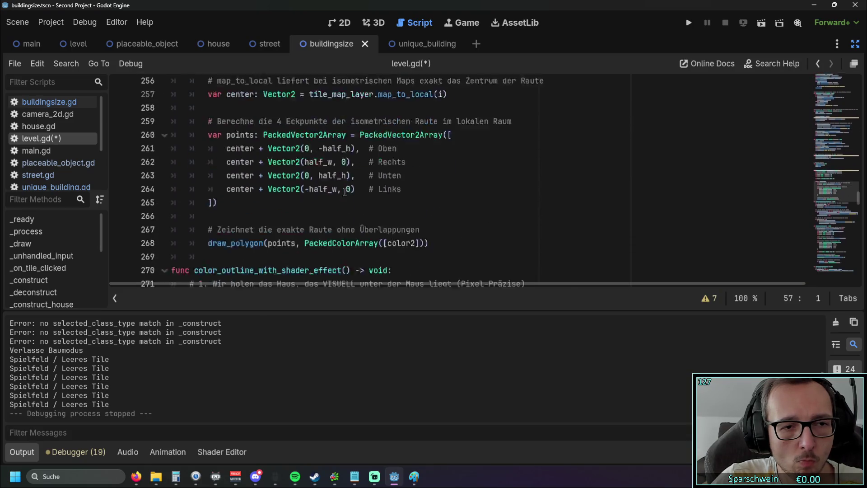
pyautogui.scroll(-2, 59, 274)
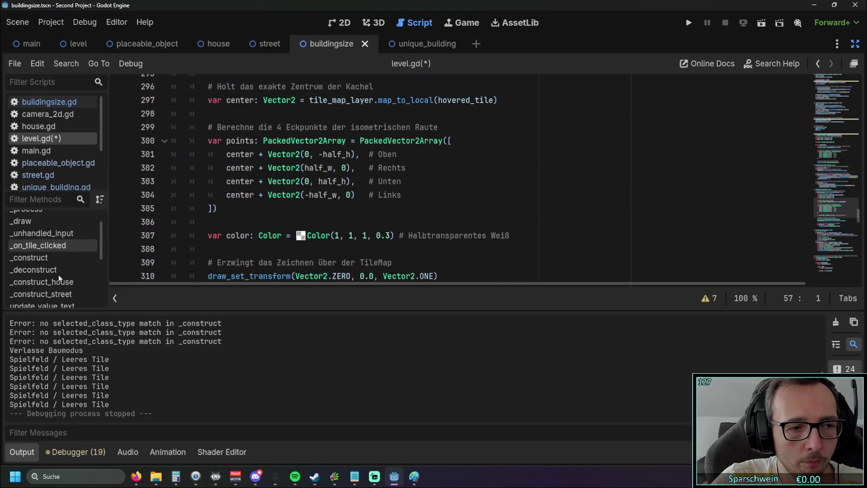
pyautogui.click(47, 258)
pyautogui.scroll(-1, 309, 206)
# Start a new UNIQUE_BUILDING case line below the STREET case
pyautogui.click(432, 180)
pyautogui.press('Return')
pyautogui.write('UNIQUE_BUILDING')
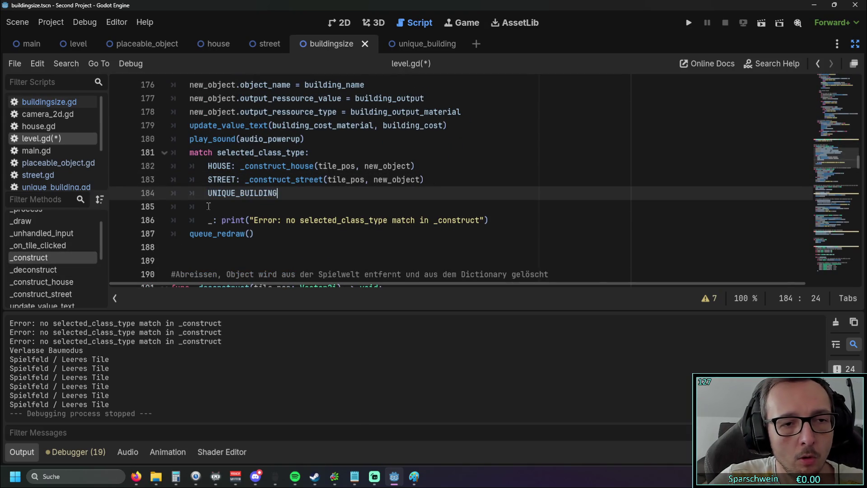
pyautogui.click(208, 206)
pyautogui.press('BackSpace')
pyautogui.press('BackSpace')
pyautogui.press('BackSpace')
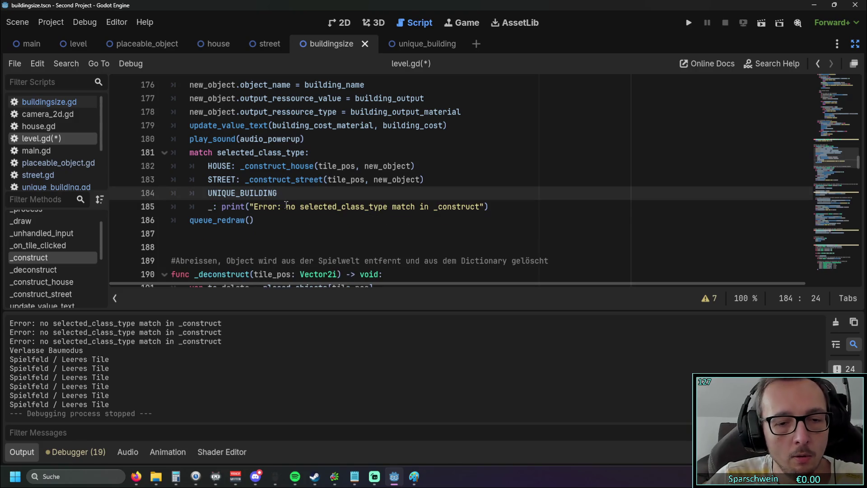
pyautogui.write('_ _')
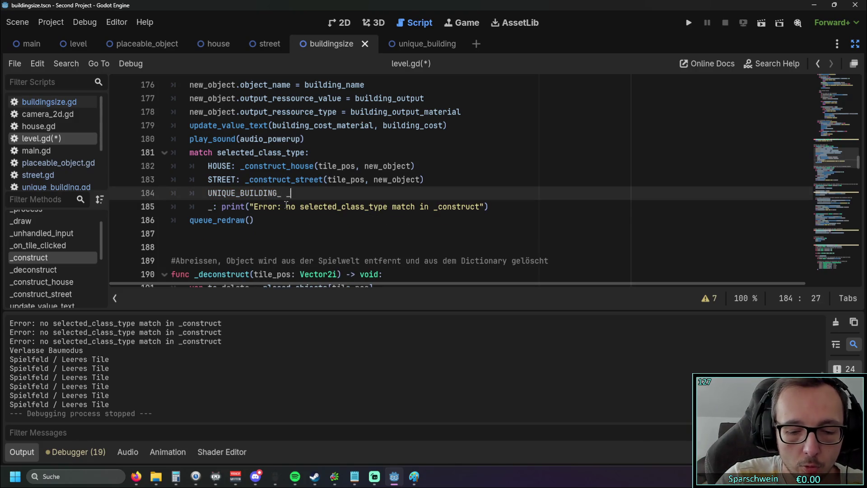
pyautogui.write('con')
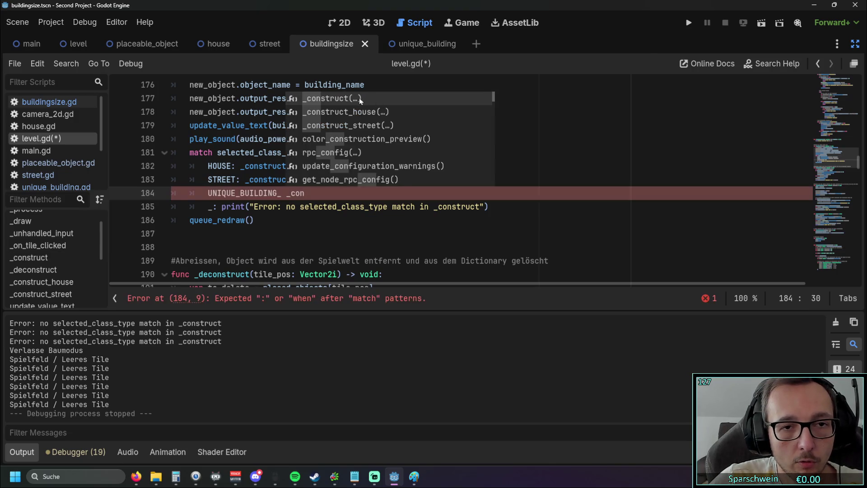
pyautogui.press('Escape')
# Reuse the _construct_street call after 'UNIQUE_BUILDING:' in the new case
pyautogui.moveTo(245, 180); pyautogui.dragTo(422, 181)
pyautogui.hotkey('ctrl', 'c')
pyautogui.click(316, 192)
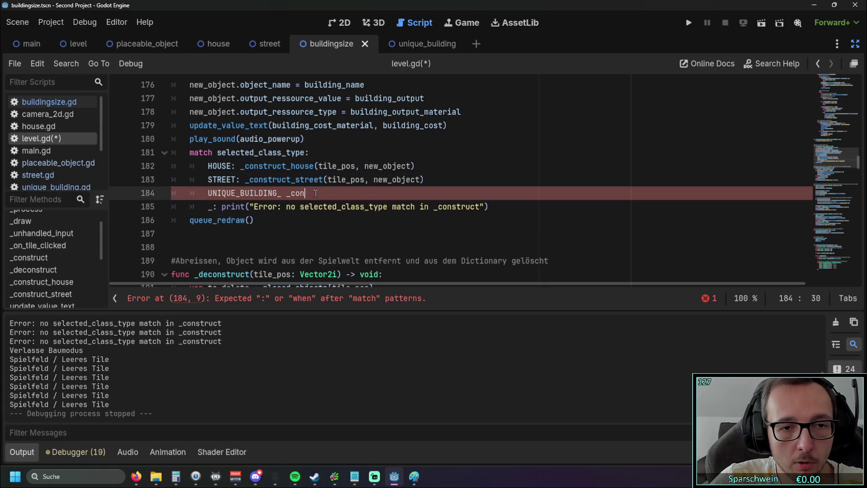
pyautogui.doubleClick(288, 193)
pyautogui.hotkey('ctrl', 'v')
pyautogui.click(282, 192)
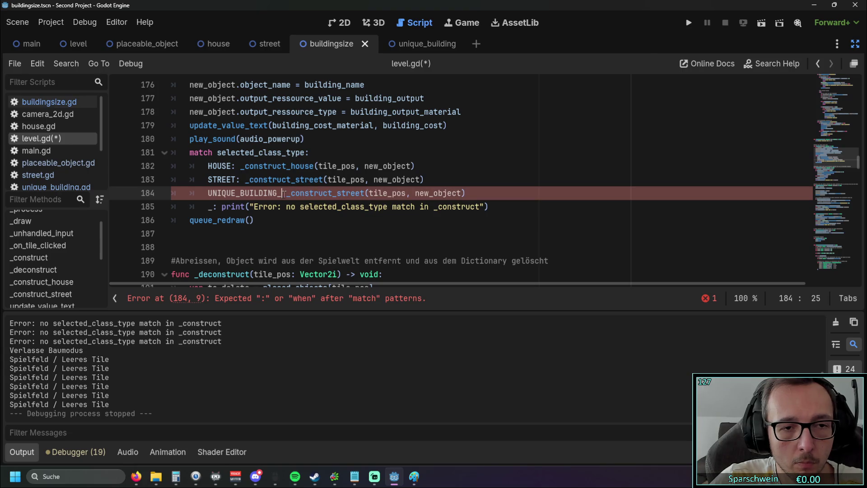
pyautogui.press('BackSpace')
pyautogui.write(':')
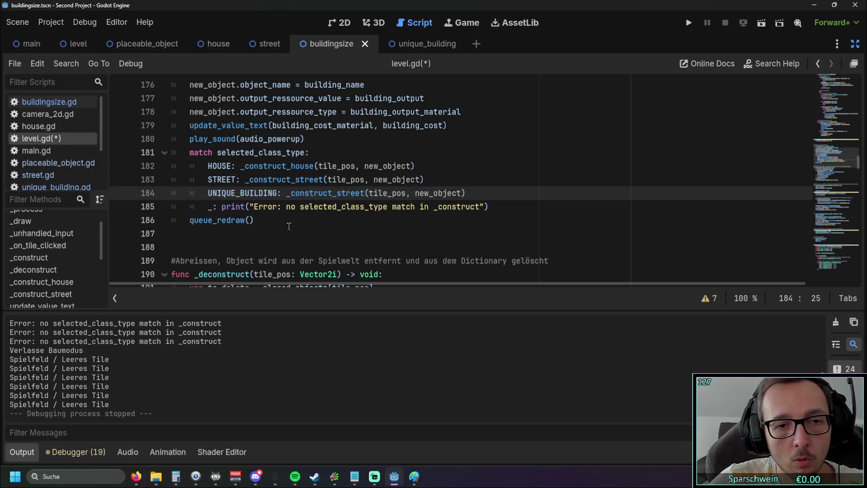
pyautogui.click(289, 225)
# Rename street to unique so the case calls _construct_unique(tile_pos, new_object)
pyautogui.moveTo(208, 193); pyautogui.dragTo(276, 193)
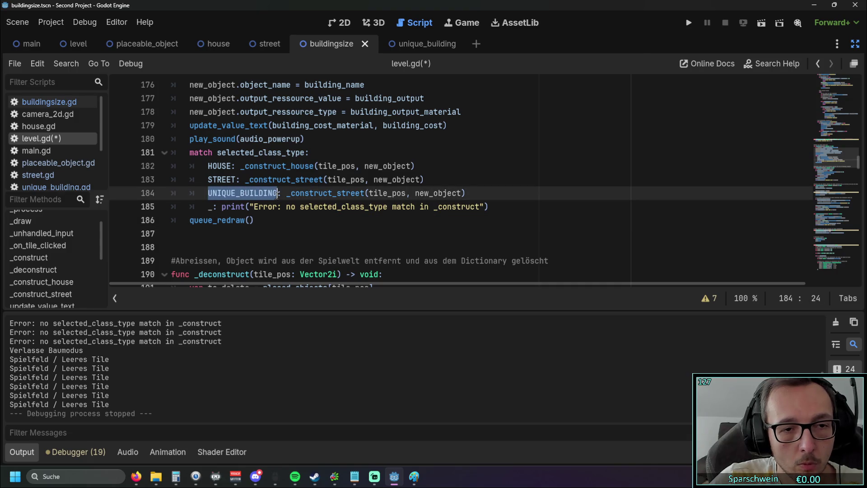
pyautogui.click(336, 209)
pyautogui.doubleClick(357, 193)
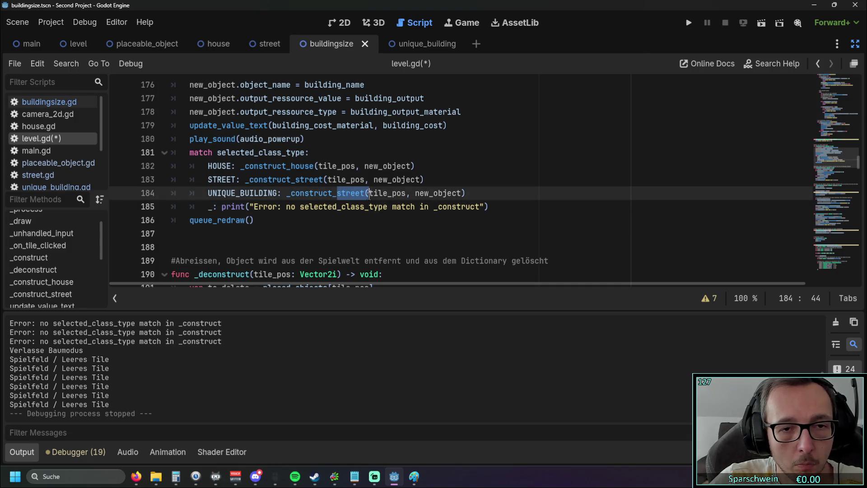
pyautogui.write('unique')
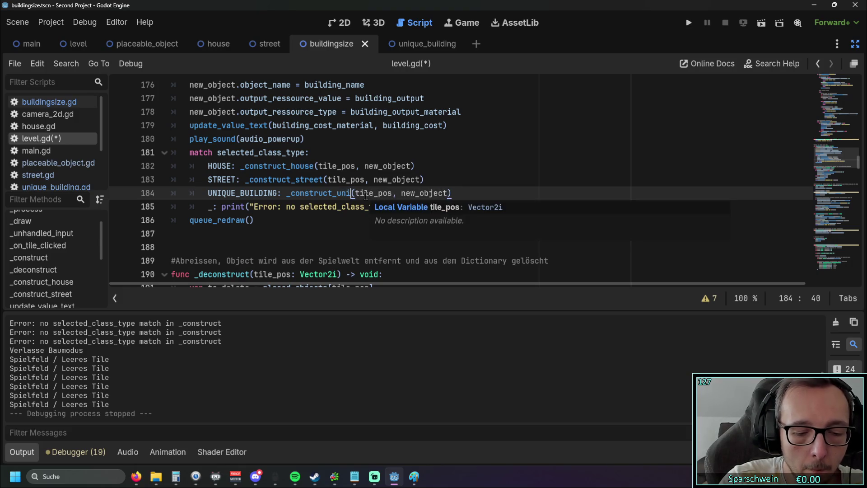
pyautogui.click(280, 231)
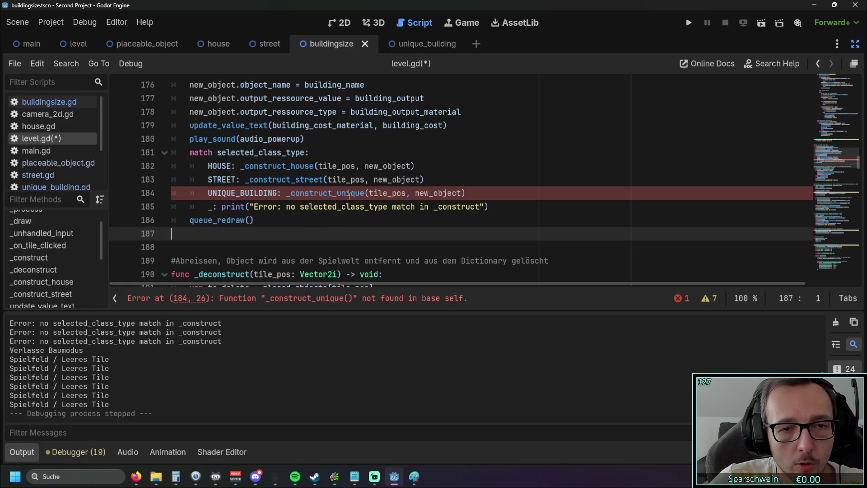
pyautogui.scroll(-10, 338, 209)
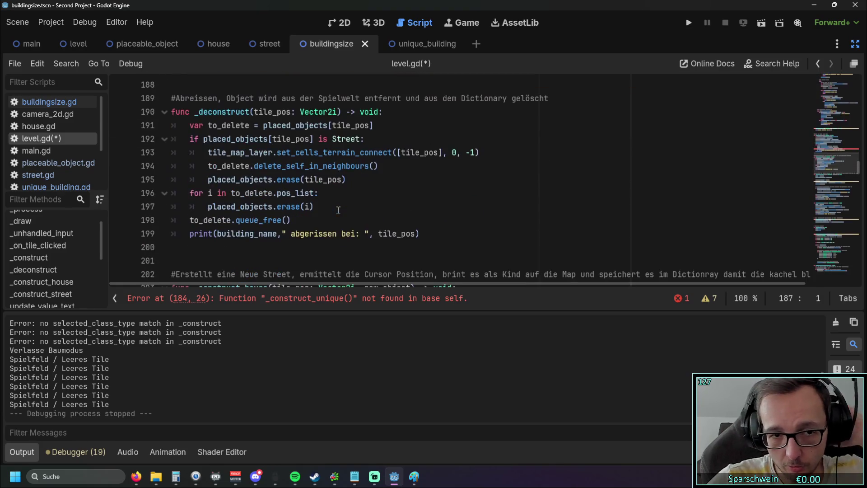
# Collapse the Output log to give the code more room
pyautogui.scroll(-4, 335, 193)
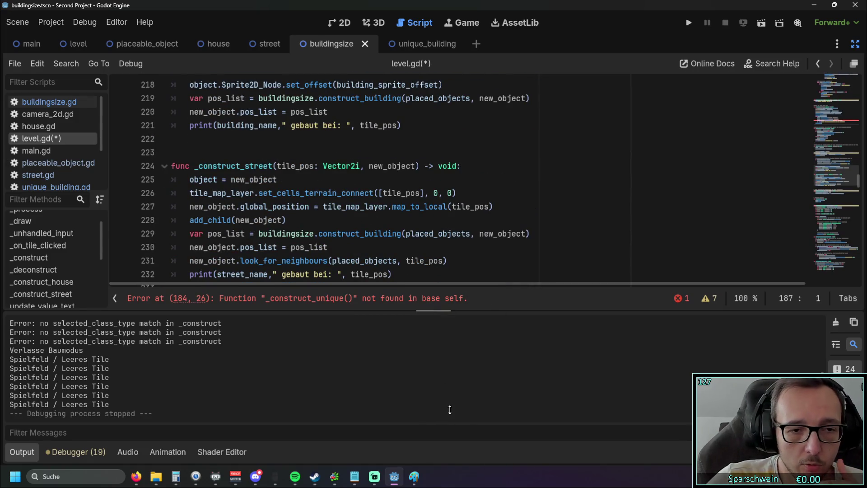
pyautogui.click(23, 454)
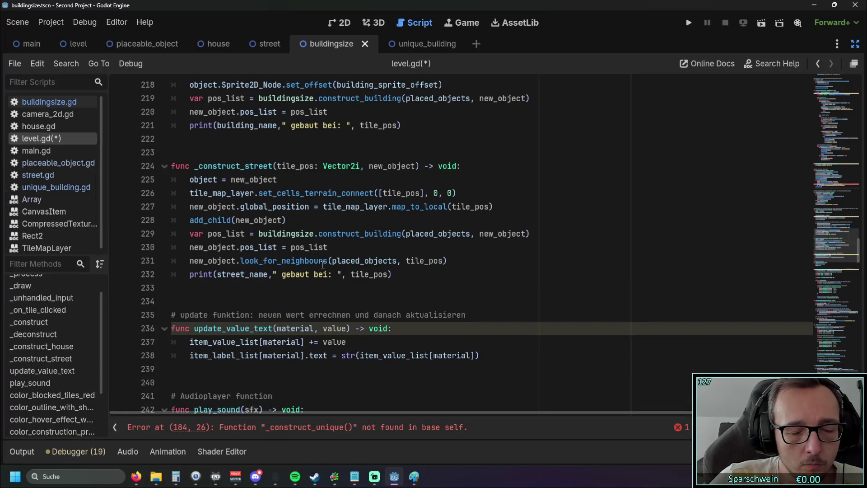
pyautogui.scroll(5, 323, 264)
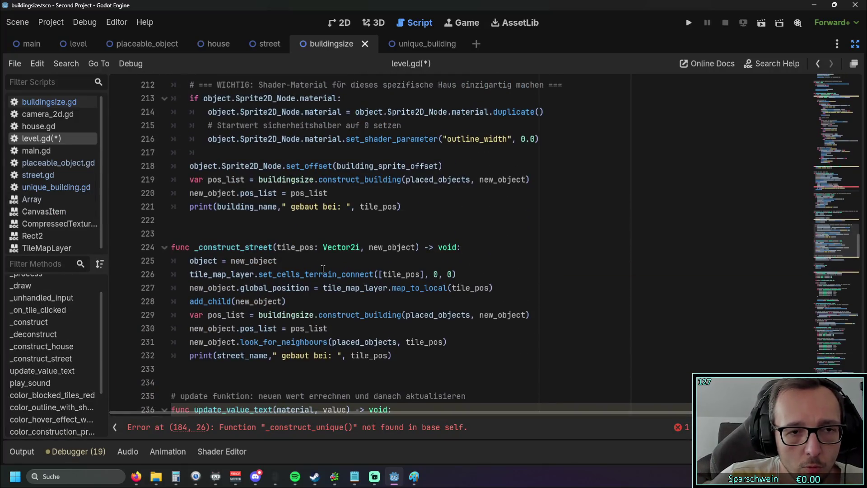
pyautogui.scroll(2, 308, 234)
pyautogui.scroll(-5, 309, 237)
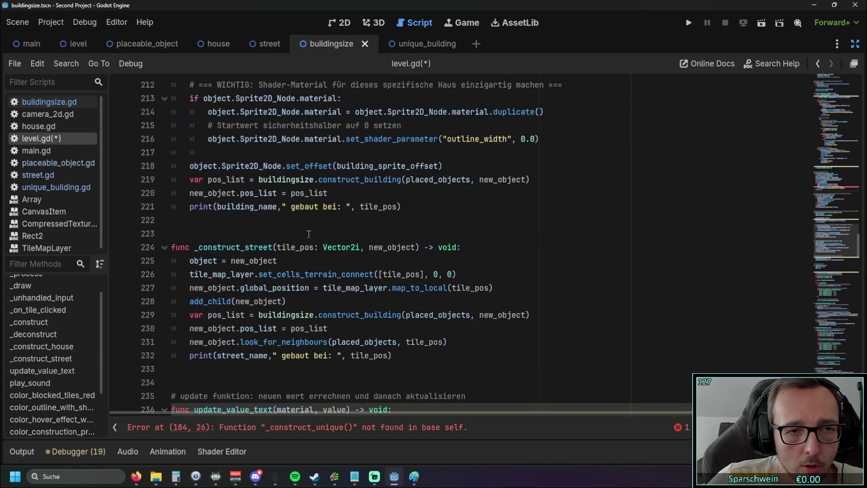
pyautogui.scroll(1, 310, 242)
# Select the whole _construct_house function, lines 203–221, in level.gd
pyautogui.moveTo(412, 316)
pyautogui.mouseDown()
pyautogui.moveTo(180, 264)
pyautogui.moveTo(142, 218)
pyautogui.mouseUp()
pyautogui.click(309, 191)
pyautogui.scroll(3, 310, 191)
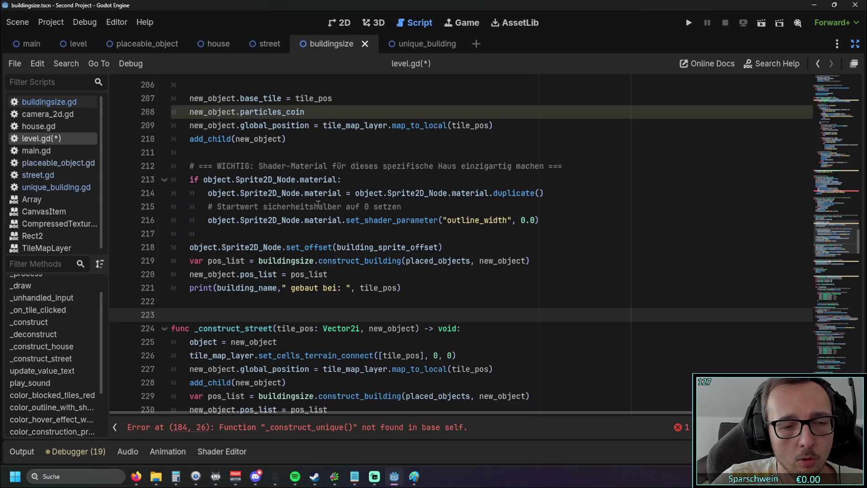
pyautogui.moveTo(400, 287)
pyautogui.mouseDown()
pyautogui.moveTo(180, 193)
pyautogui.moveTo(153, 128)
pyautogui.mouseUp()
pyautogui.hotkey('ctrl', 'c')
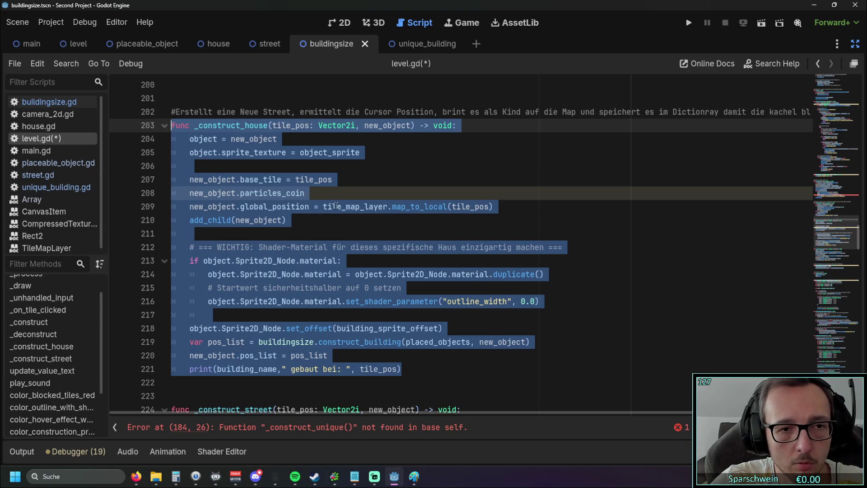
# Paste a copy of _construct_house below the house function and rename it _construct_unique
pyautogui.scroll(-2, 336, 206)
pyautogui.click(408, 289)
pyautogui.scroll(1, 420, 276)
pyautogui.scroll(2, 419, 276)
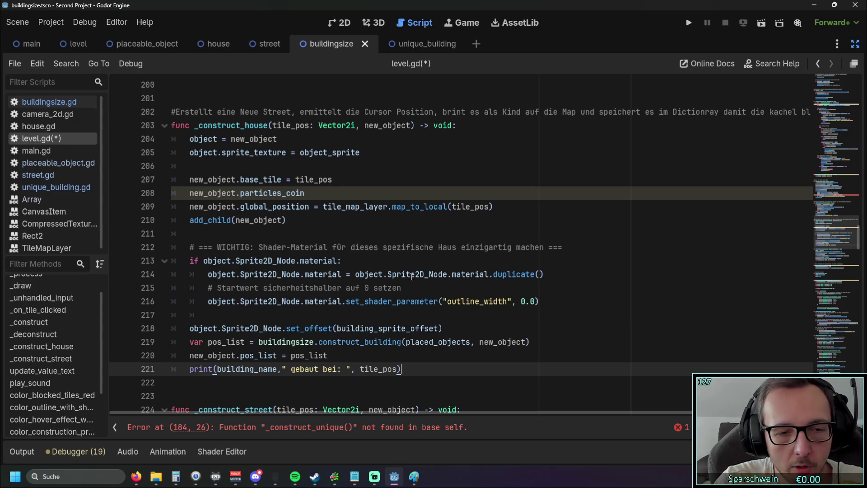
pyautogui.press('Return')
pyautogui.press('Return')
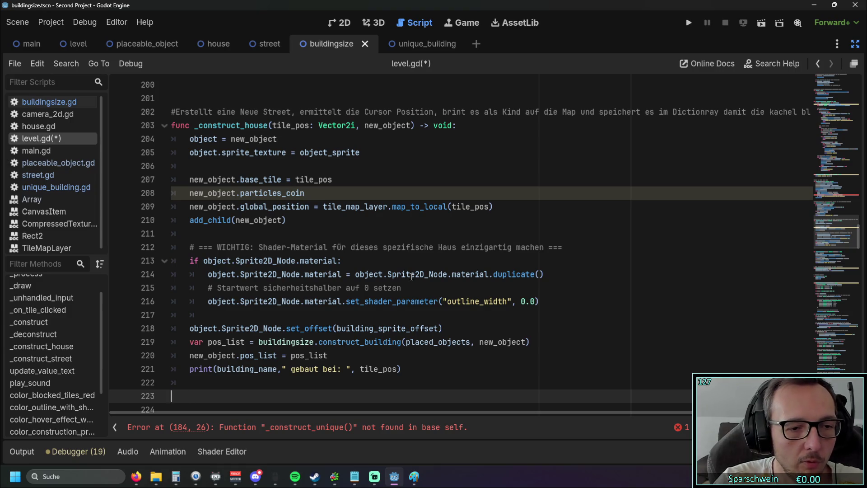
pyautogui.hotkey('ctrl', 'v')
pyautogui.scroll(2, 246, 237)
pyautogui.moveTo(246, 237); pyautogui.dragTo(269, 239)
pyautogui.write('unique')
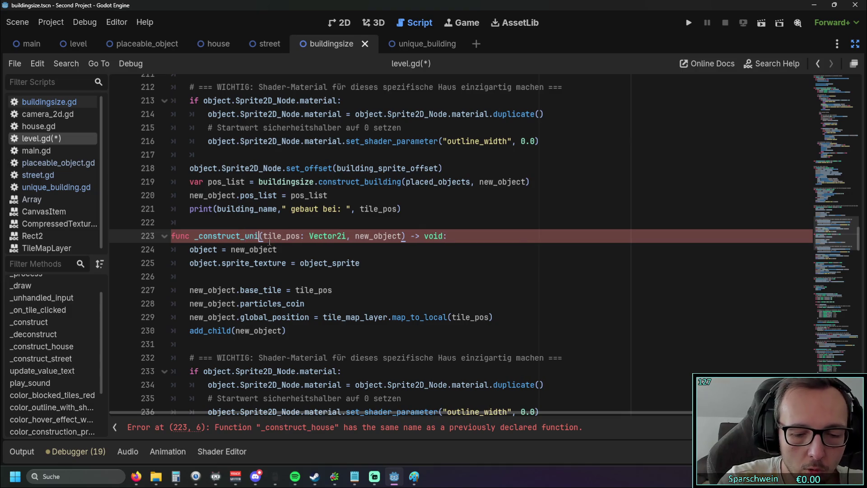
# Delete the new_object.particles_coin line from _construct_unique and review the function
pyautogui.click(344, 270)
pyautogui.scroll(-3, 347, 268)
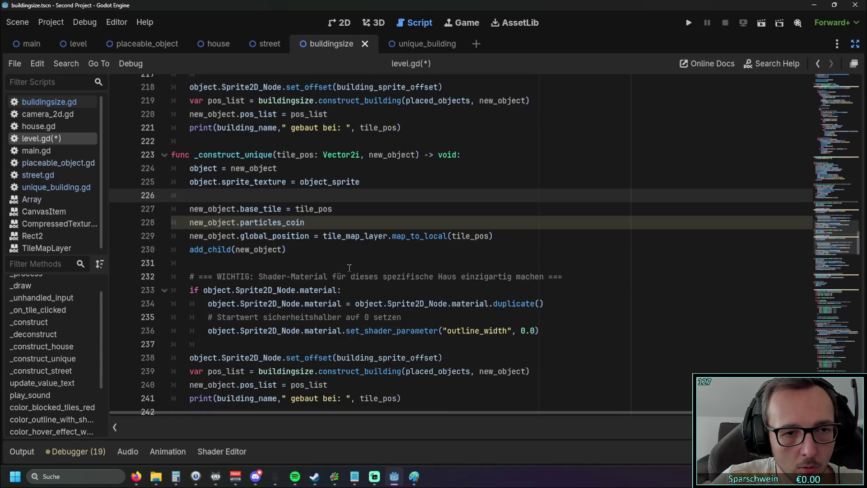
pyautogui.scroll(1, 307, 243)
pyautogui.tripleClick(307, 222)
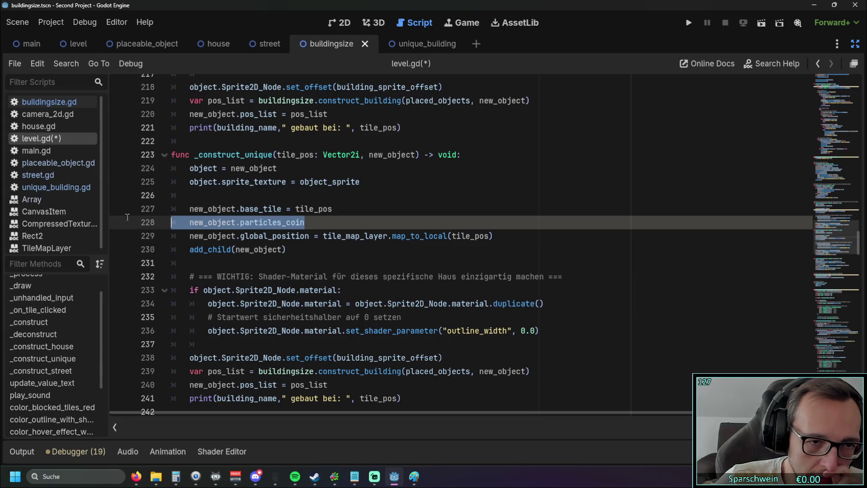
pyautogui.press('BackSpace')
pyautogui.press('BackSpace')
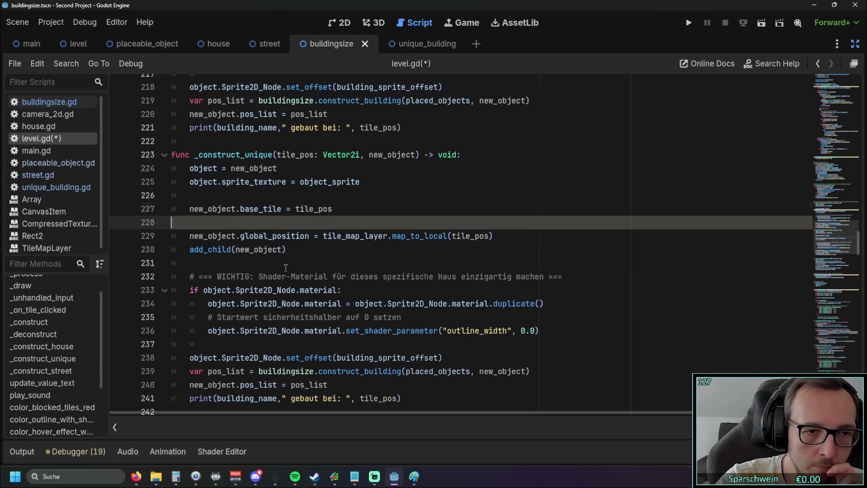
pyautogui.click(309, 238)
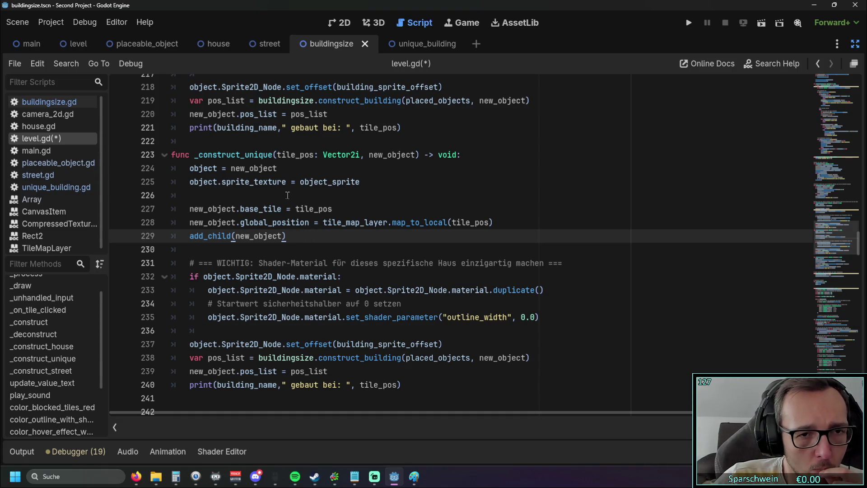
pyautogui.scroll(-10, 294, 199)
pyautogui.scroll(8, 318, 211)
pyautogui.scroll(5, 318, 210)
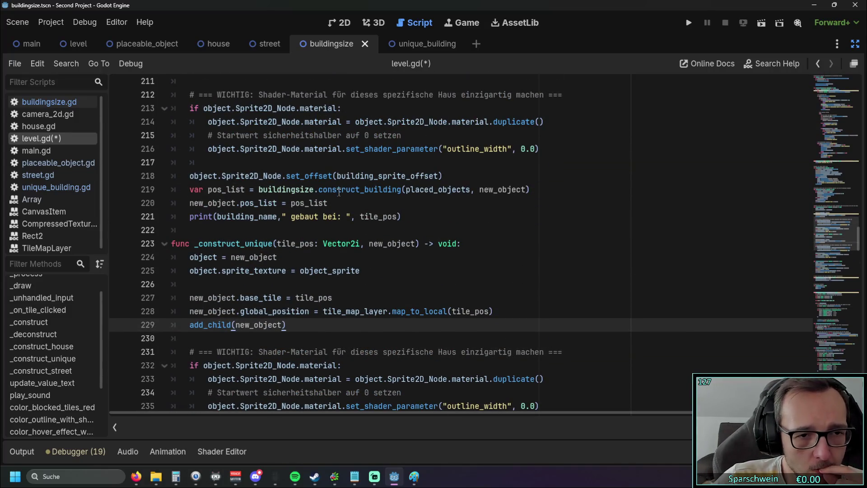
pyautogui.scroll(2, 339, 193)
pyautogui.scroll(-6, 339, 194)
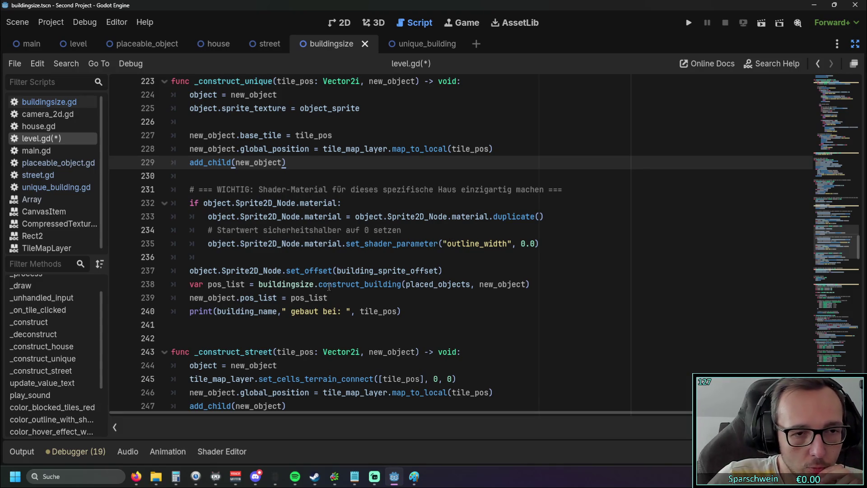
pyautogui.scroll(1, 329, 287)
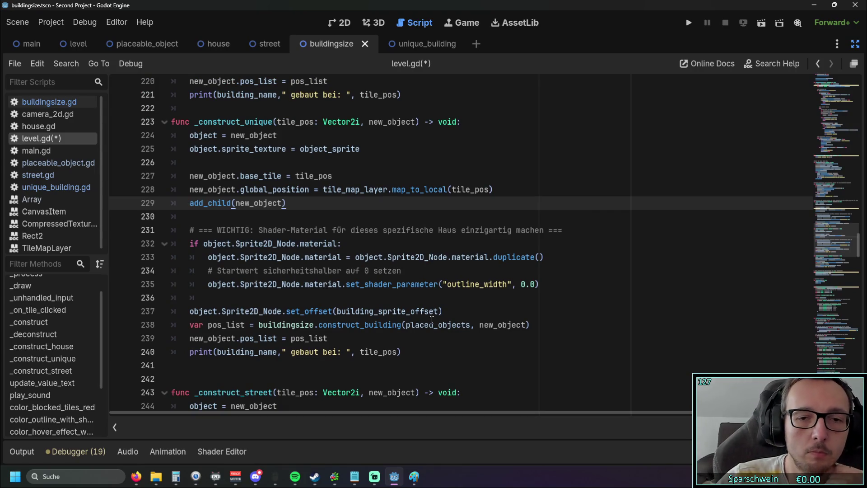
pyautogui.moveTo(432, 320)
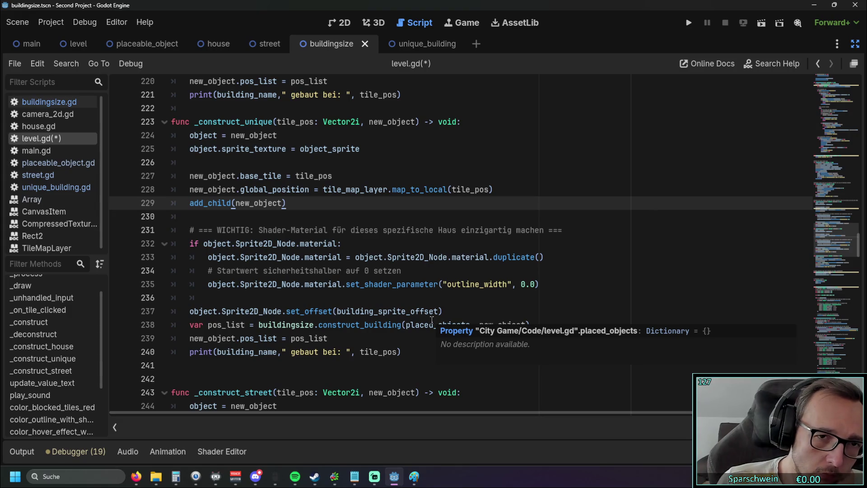
pyautogui.click(693, 22)
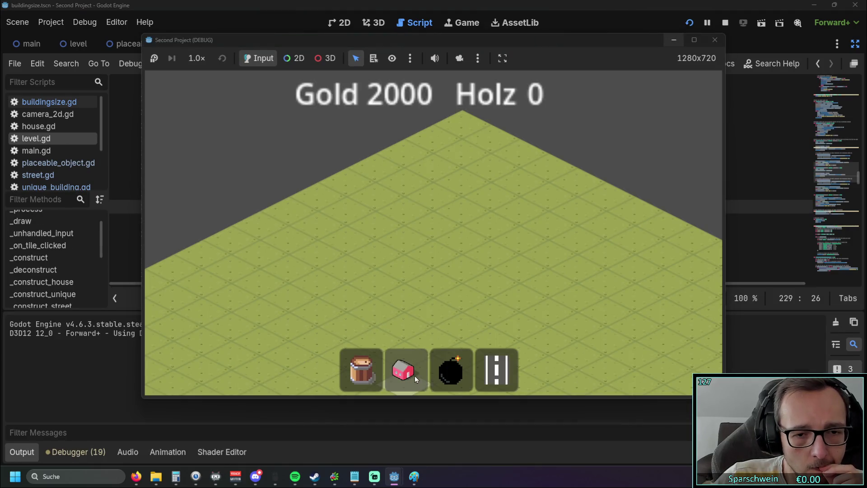
# Place the unique building in the game, reproducing the level.gd:225 sprite_texture error, then switch to the house scene
pyautogui.click(454, 263)
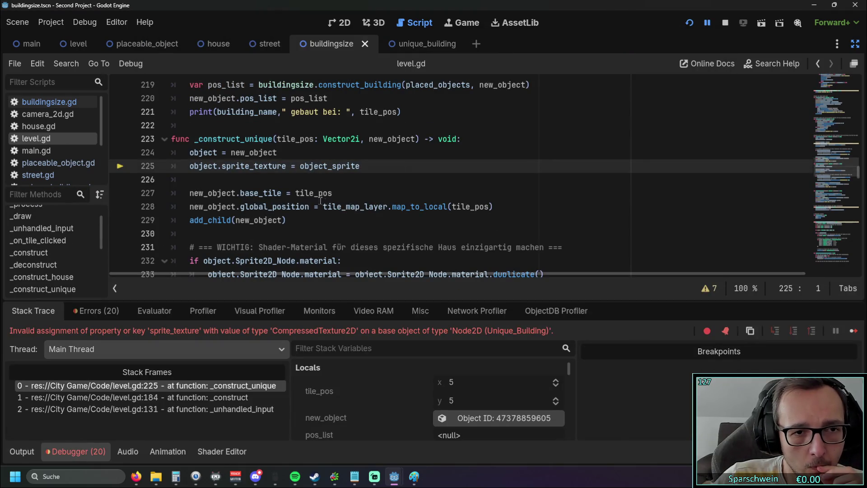
pyautogui.moveTo(307, 197)
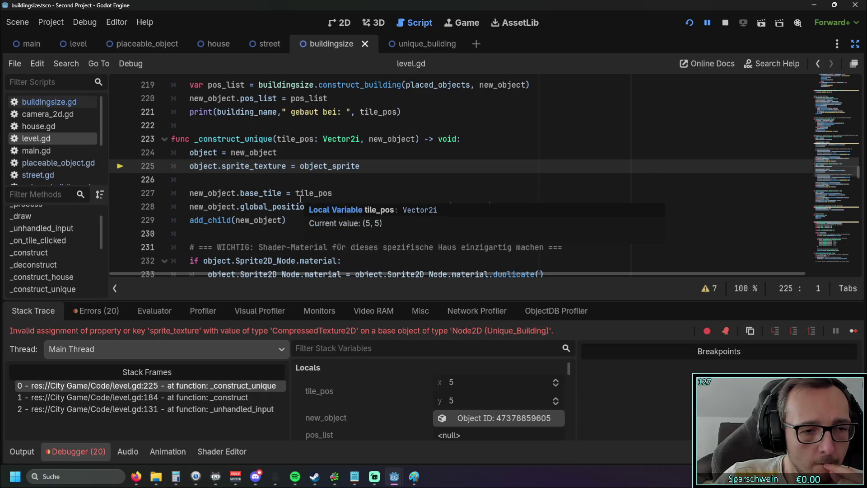
pyautogui.scroll(-1, 298, 199)
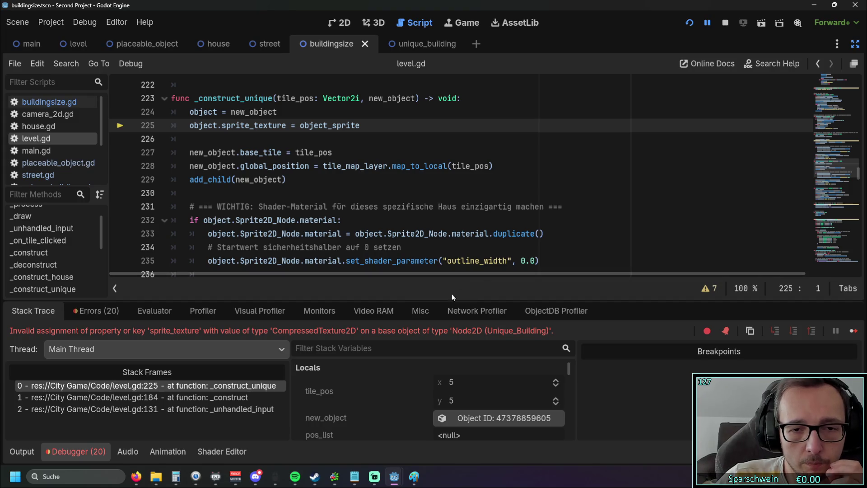
pyautogui.moveTo(435, 298)
pyautogui.mouseDown()
pyautogui.moveTo(435, 277)
pyautogui.moveTo(436, 302)
pyautogui.mouseUp()
pyautogui.scroll(1, 382, 208)
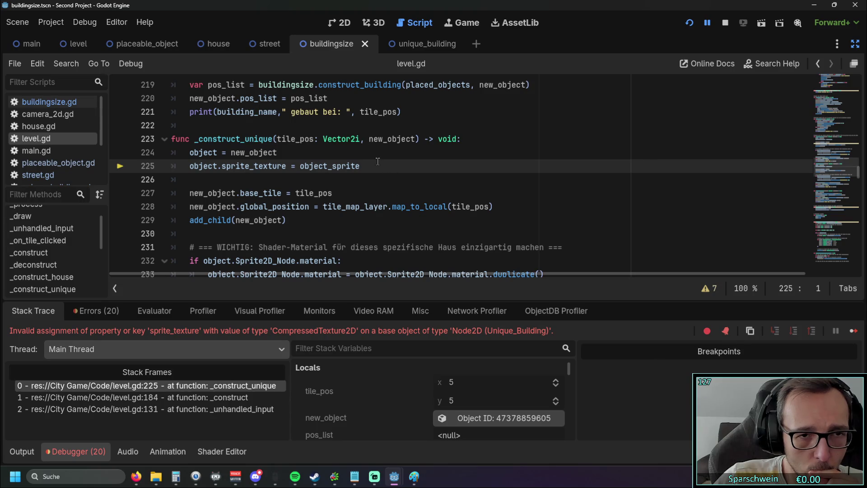
pyautogui.click(206, 45)
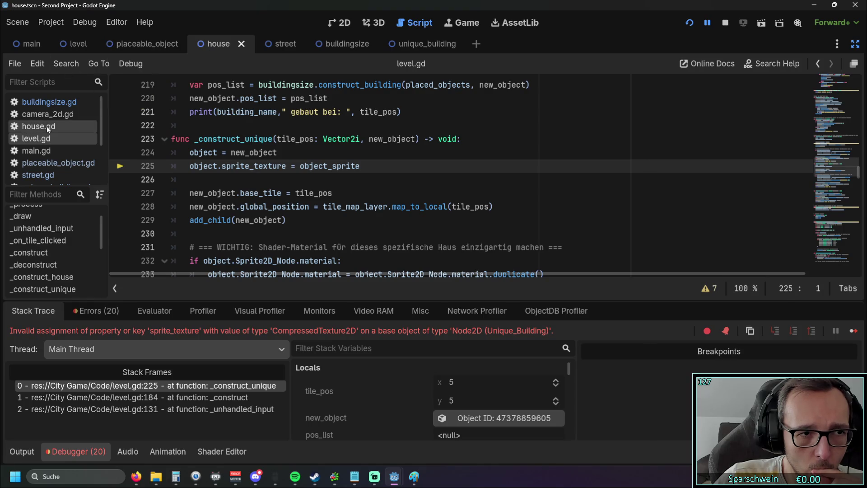
# Browse the house.gd and street.gd scripts for the sprite declarations
pyautogui.click(47, 125)
pyautogui.scroll(4, 274, 161)
pyautogui.scroll(15, 274, 160)
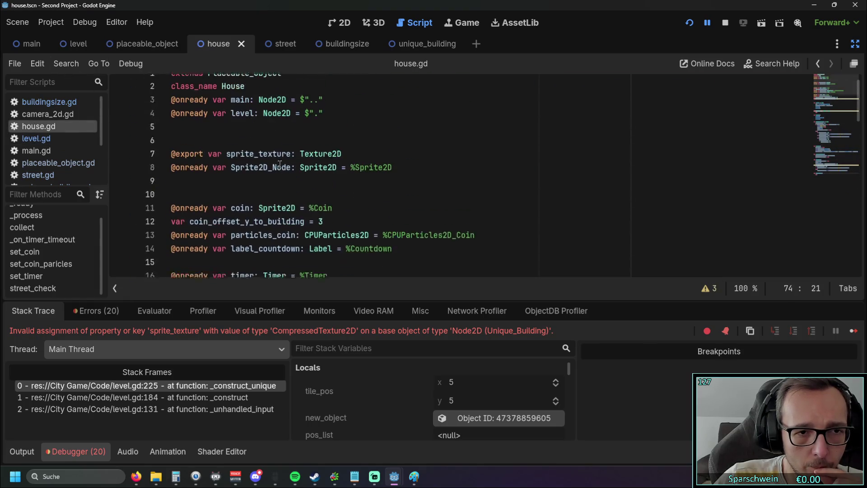
pyautogui.scroll(-1, 281, 164)
pyautogui.scroll(-2, 281, 163)
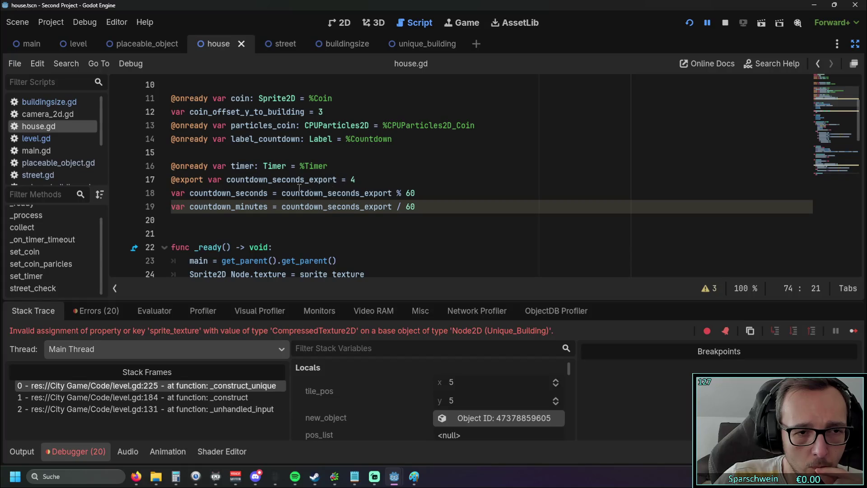
pyautogui.scroll(3, 280, 199)
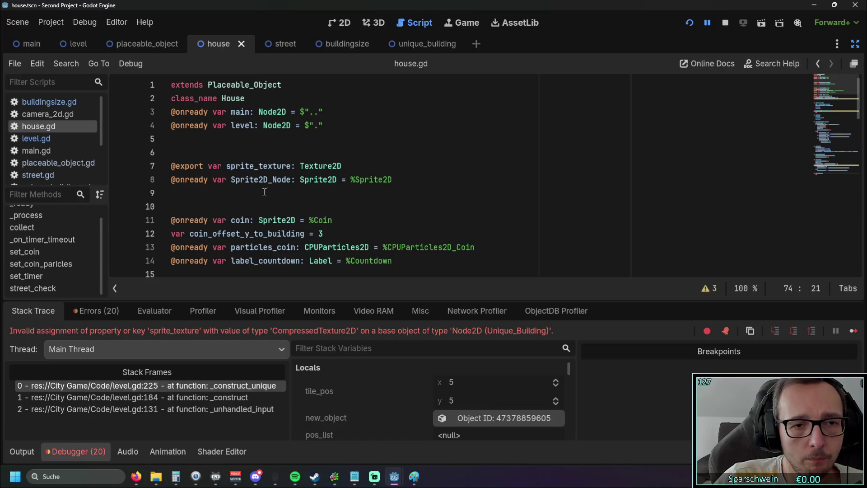
pyautogui.click(278, 45)
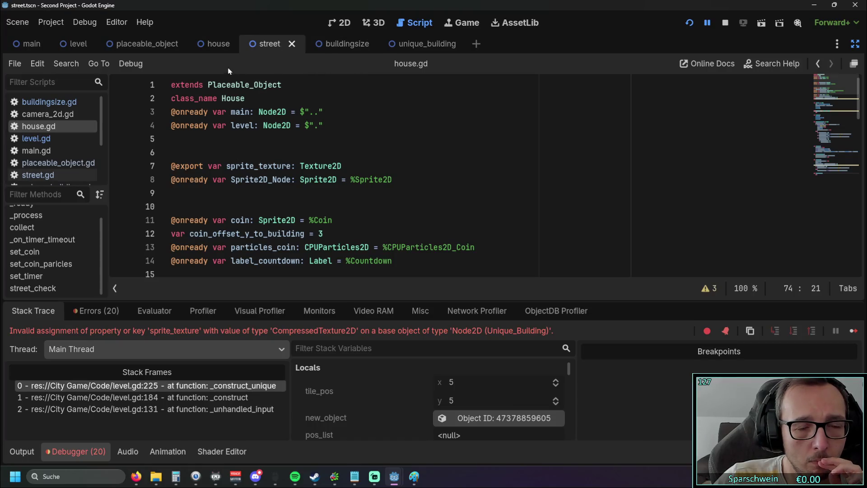
pyautogui.click(39, 175)
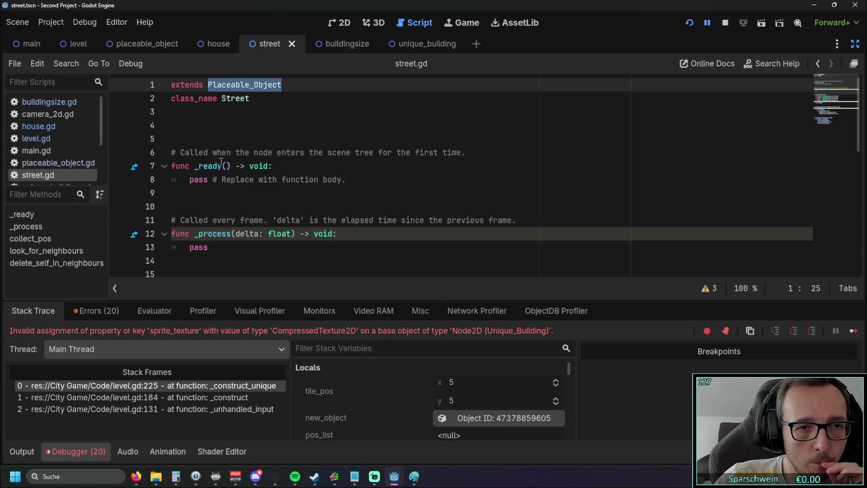
# Select and copy house.gd's sprite_texture export and Sprite2D_Node declarations (lines 7–8)
pyautogui.click(42, 130)
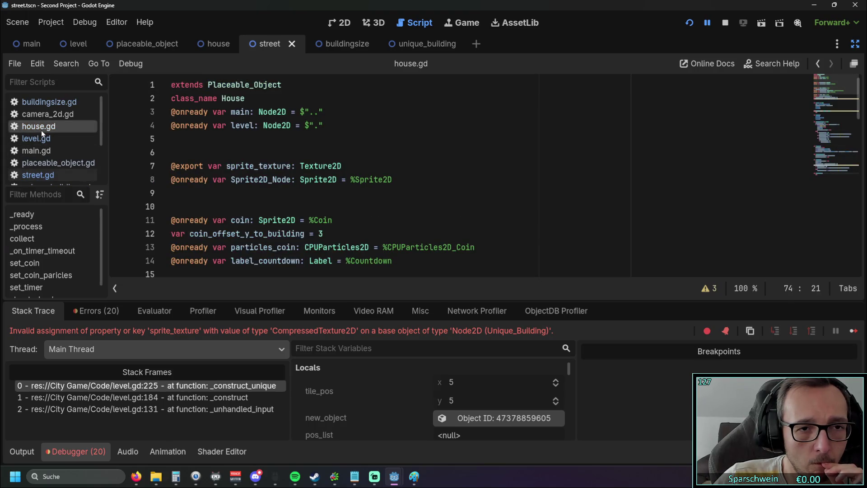
pyautogui.scroll(-2, 223, 196)
pyautogui.scroll(2, 223, 197)
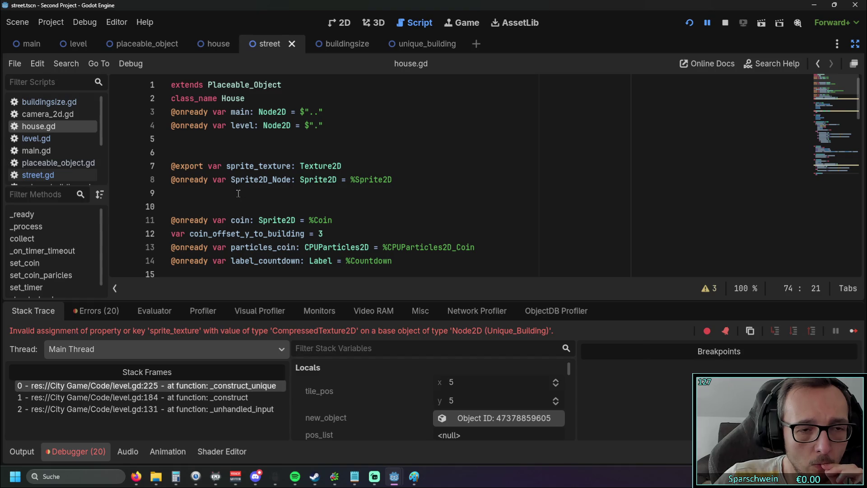
pyautogui.scroll(-6, 239, 193)
pyautogui.scroll(-4, 287, 171)
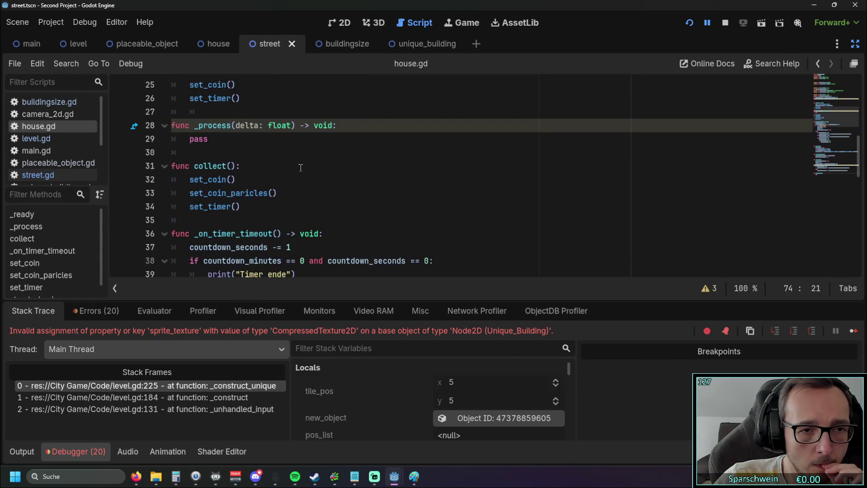
pyautogui.scroll(5, 312, 164)
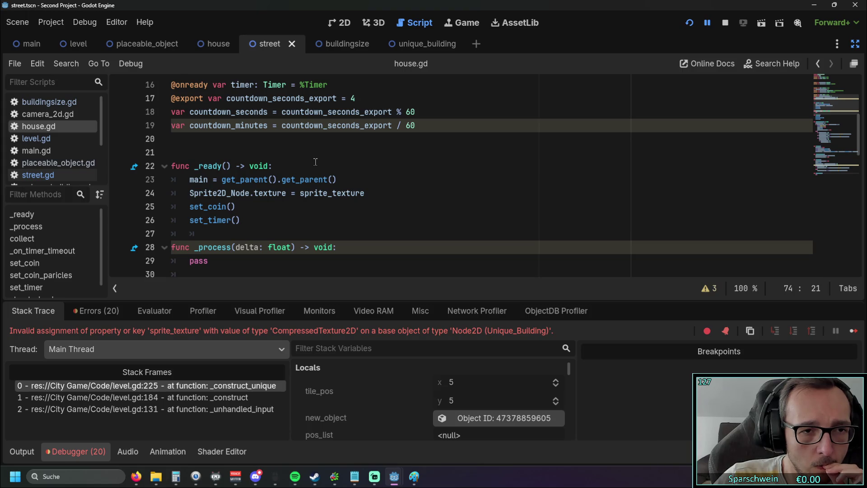
pyautogui.scroll(5, 309, 163)
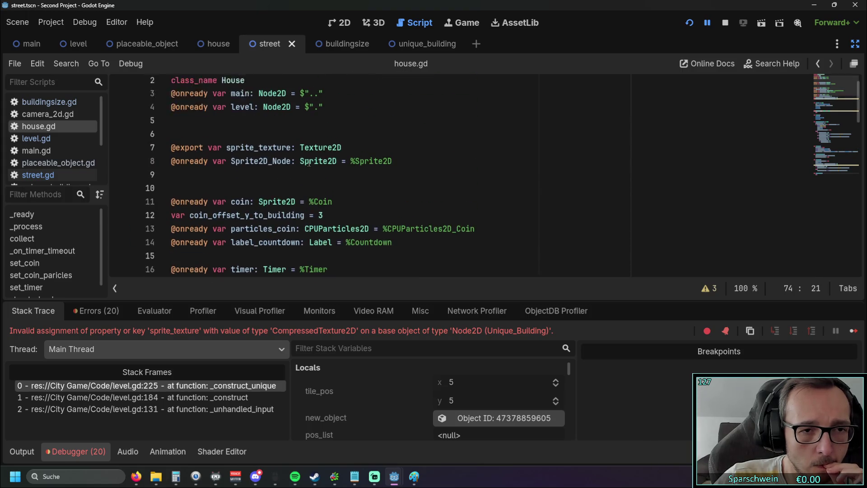
pyautogui.scroll(-2, 312, 161)
pyautogui.scroll(1, 312, 161)
pyautogui.moveTo(208, 154); pyautogui.dragTo(155, 125)
pyautogui.hotkey('ctrl', 'c')
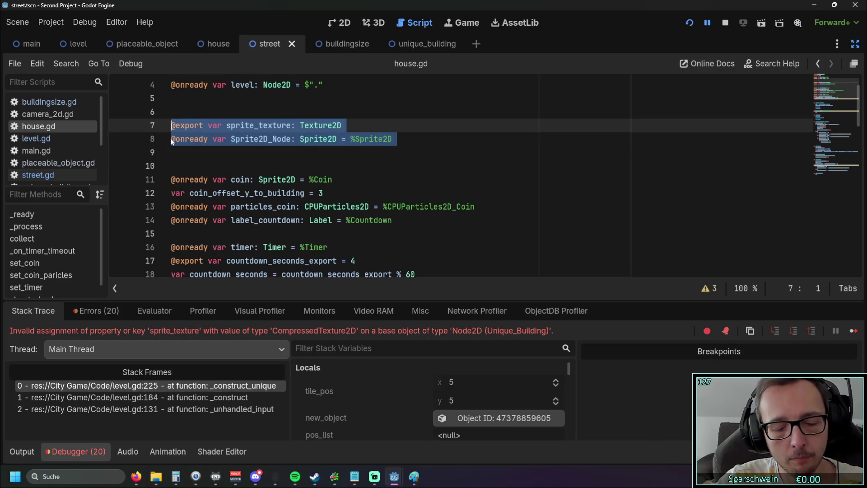
pyautogui.click(411, 45)
# Paste the sprite_texture and Sprite2D_Node declarations after class_name in unique_building.gd
pyautogui.click(60, 162)
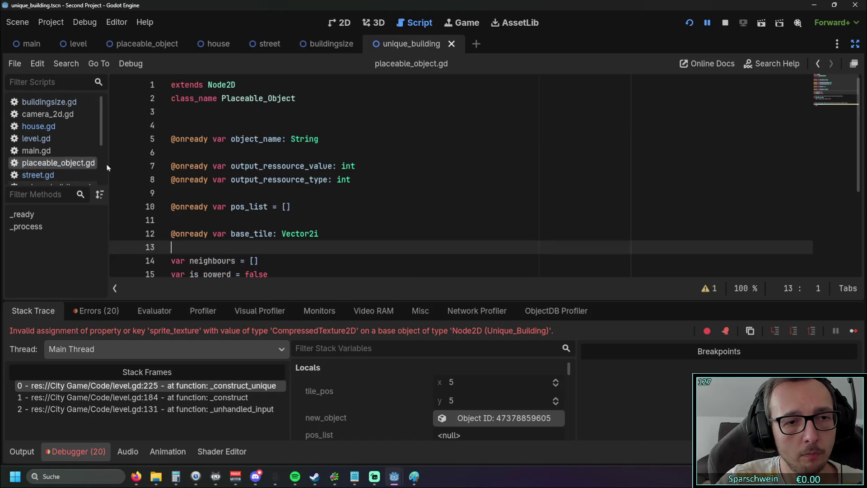
pyautogui.click(56, 165)
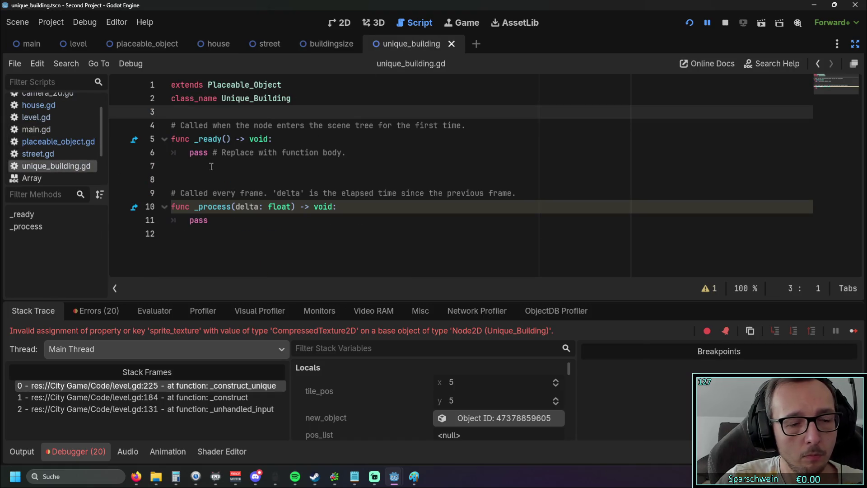
pyautogui.hotkey('ctrl', 'v')
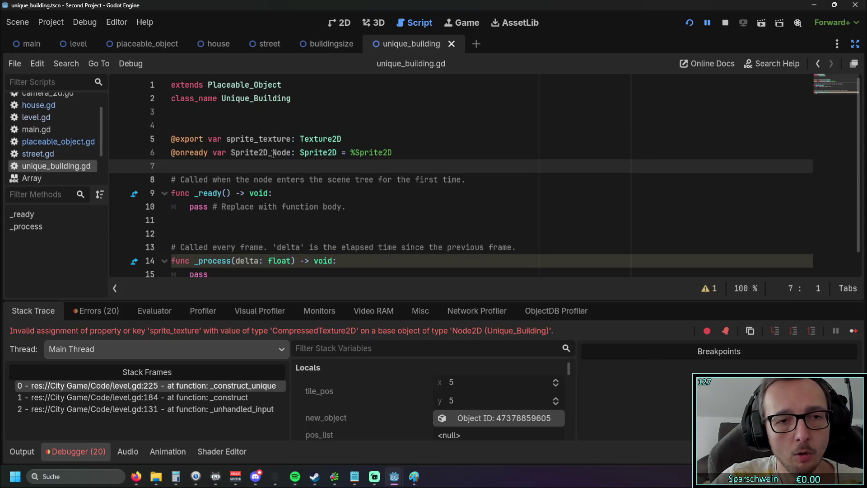
pyautogui.press('Return')
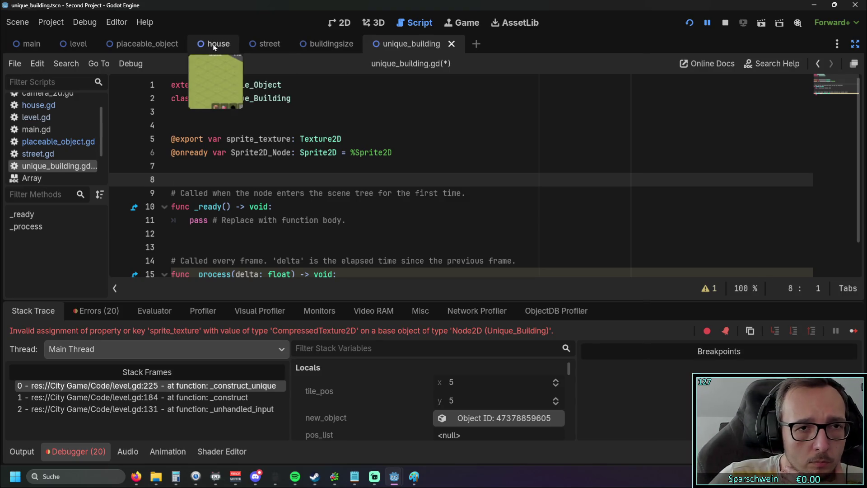
pyautogui.scroll(1, 50, 128)
# Reopen house.gd and select a block of its code
pyautogui.click(38, 116)
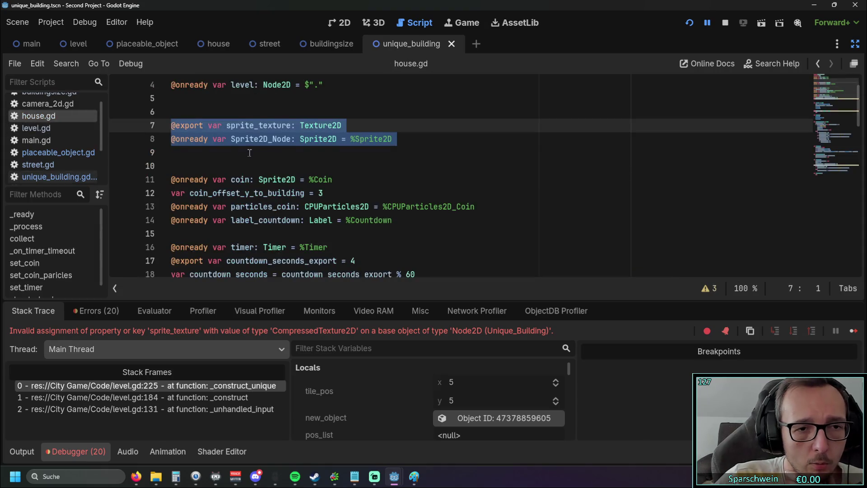
pyautogui.scroll(-1, 316, 172)
pyautogui.click(337, 153)
pyautogui.moveTo(380, 191); pyautogui.dragTo(170, 125)
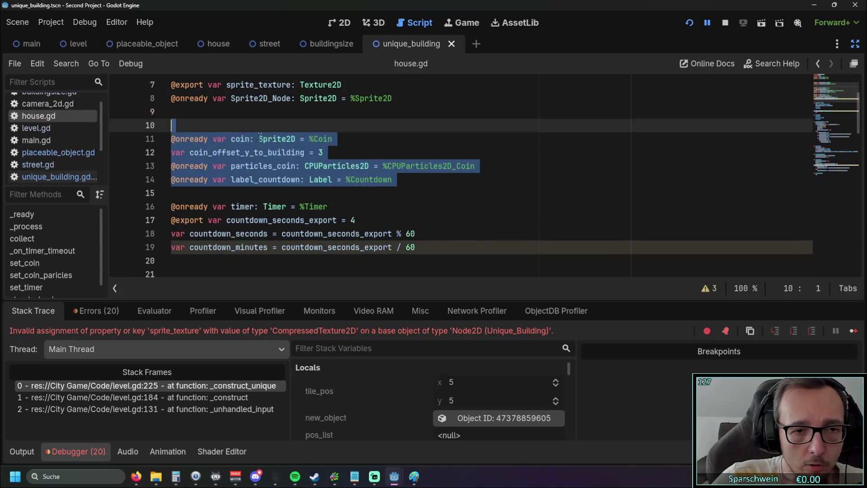
pyautogui.scroll(-2, 271, 135)
pyautogui.moveTo(416, 166); pyautogui.dragTo(171, 125)
pyautogui.scroll(3, 298, 149)
pyautogui.scroll(1, 298, 149)
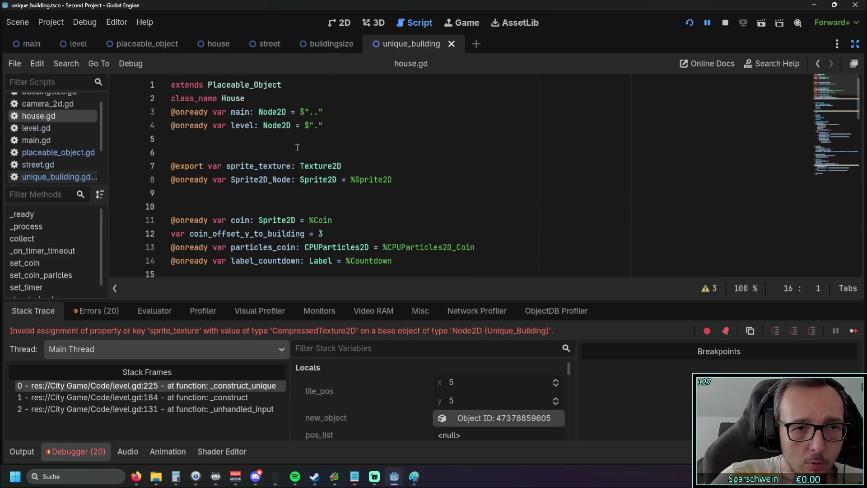
# Select house.gd's _ready lines main = get_parent().get_parent() and Sprite2D_Node.texture = sprite_texture
pyautogui.click(261, 140)
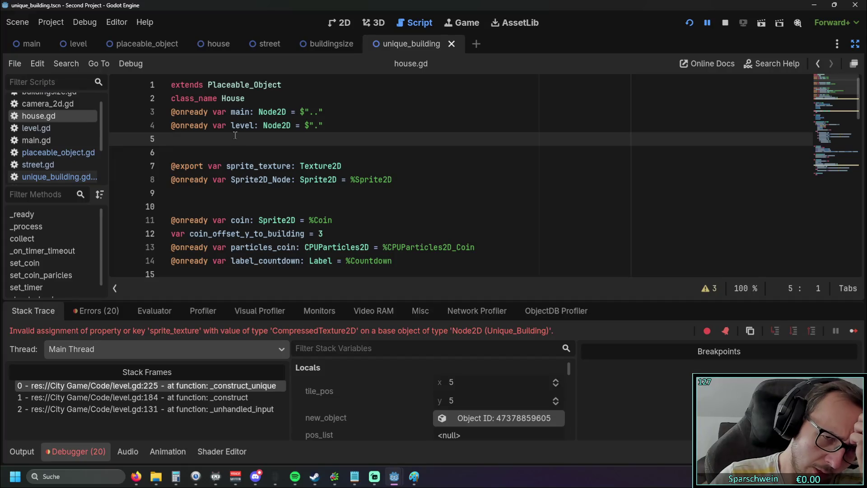
pyautogui.scroll(-6, 278, 142)
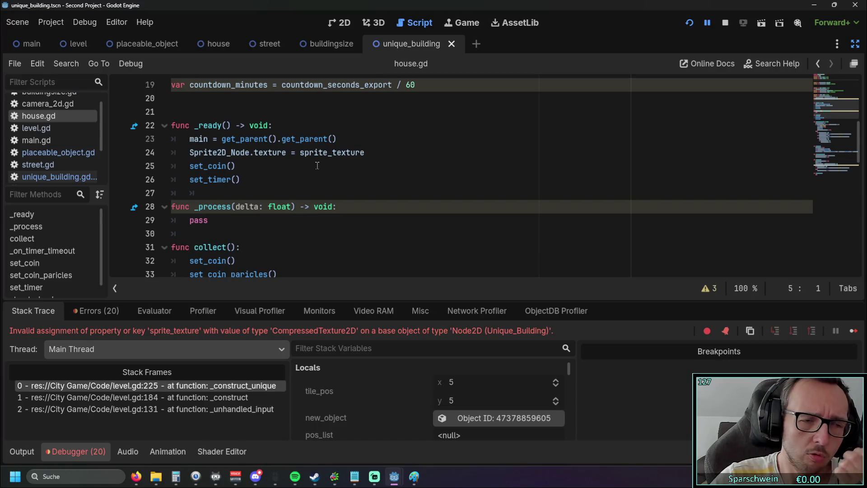
pyautogui.scroll(2, 300, 172)
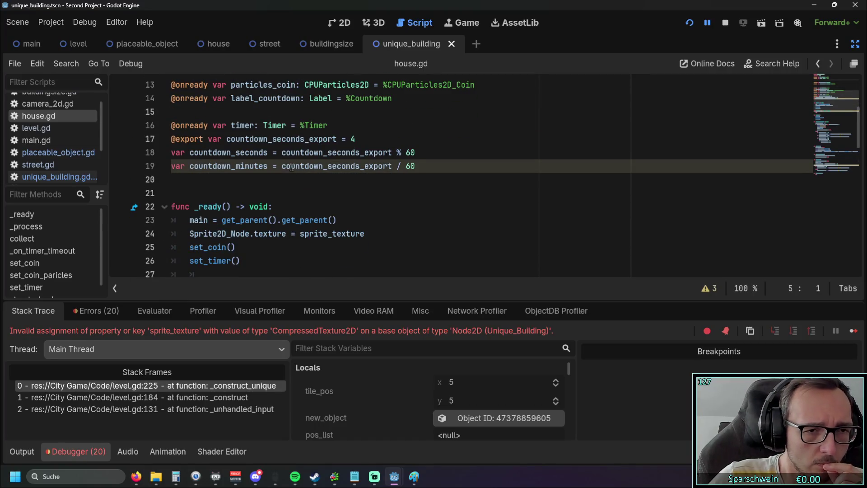
pyautogui.scroll(-1, 361, 193)
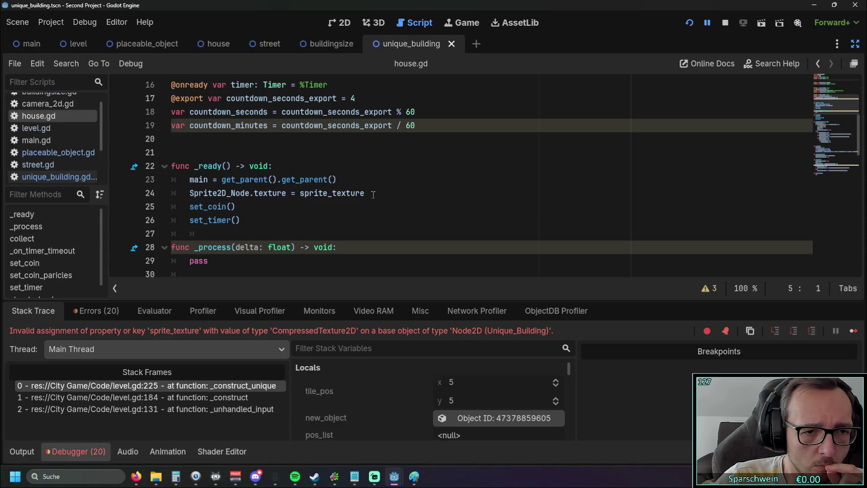
pyautogui.scroll(-3, 369, 193)
pyautogui.scroll(3, 364, 190)
pyautogui.moveTo(364, 190)
pyautogui.mouseDown()
pyautogui.moveTo(176, 194)
pyautogui.moveTo(137, 181)
pyautogui.mouseUp()
pyautogui.hotkey('ctrl', 'c')
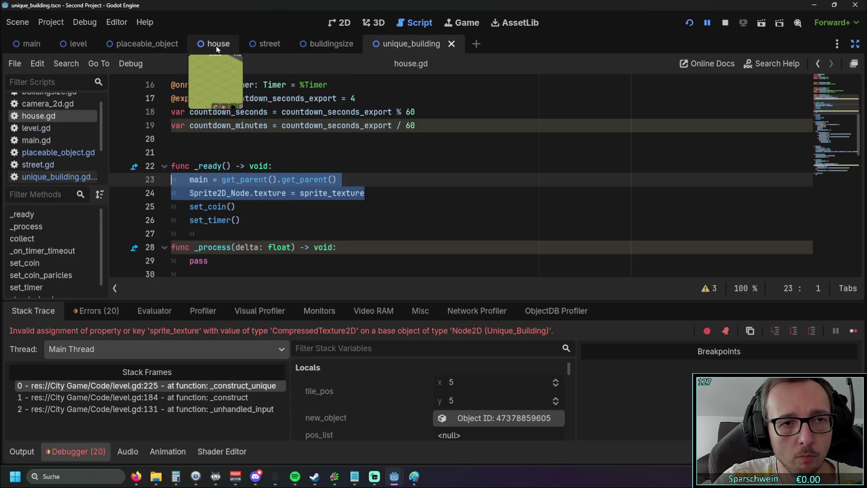
# Replace pass in unique_building.gd's _ready with the pasted main and texture lines
pyautogui.click(44, 177)
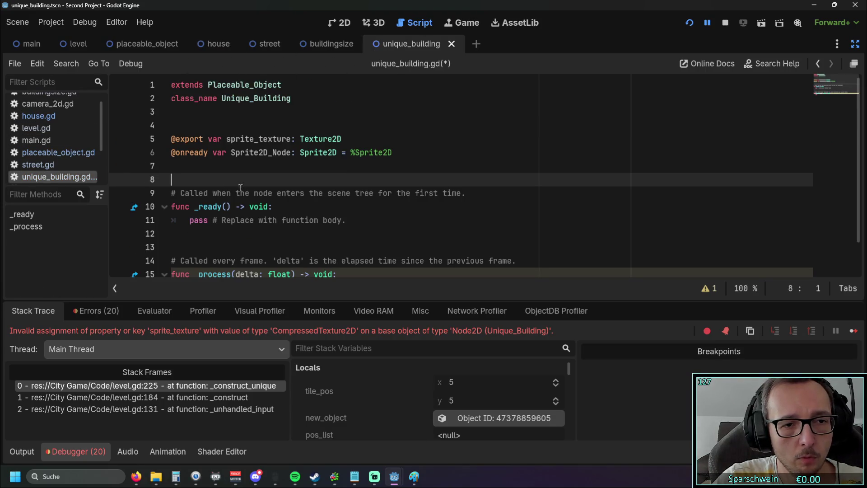
pyautogui.click(244, 231)
pyautogui.hotkey('shift', 'Up')
pyautogui.hotkey('ctrl', 'v')
pyautogui.click(375, 211)
pyautogui.scroll(-2, 375, 210)
pyautogui.click(399, 199)
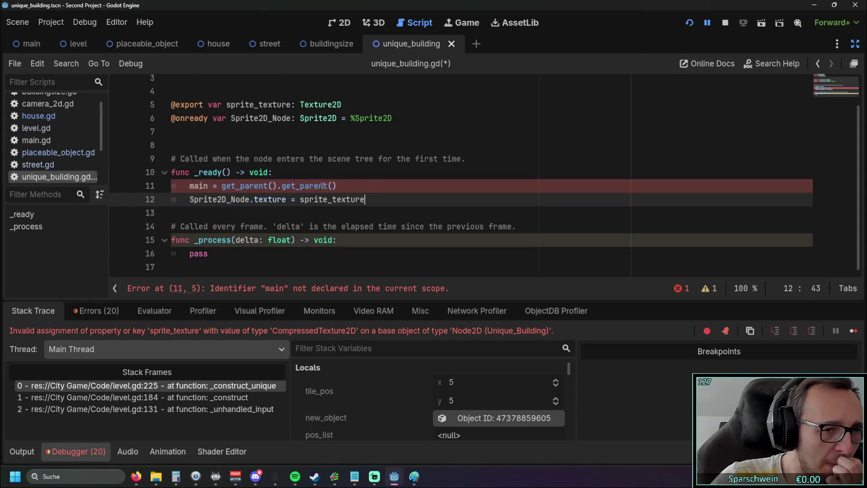
pyautogui.scroll(2, 321, 185)
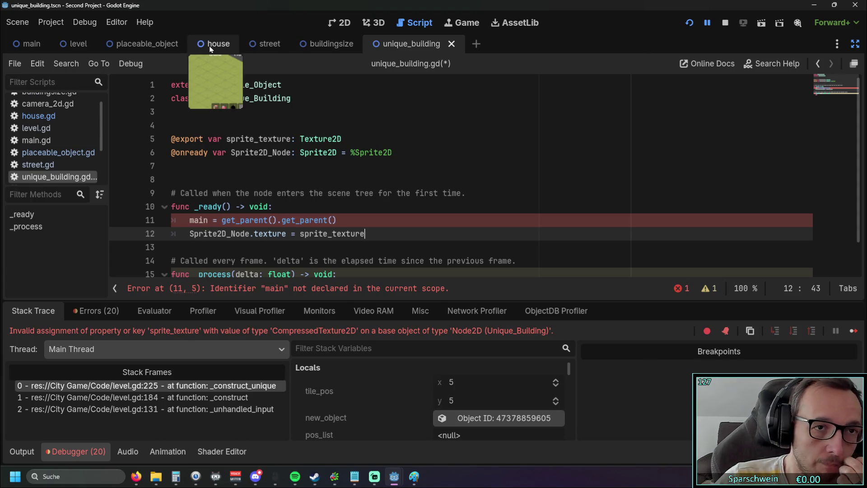
# Select the main and level declarations on lines 3–4 of house.gd
pyautogui.click(48, 116)
pyautogui.scroll(5, 135, 135)
pyautogui.moveTo(140, 139); pyautogui.dragTo(140, 115)
pyautogui.hotkey('ctrl', 'c')
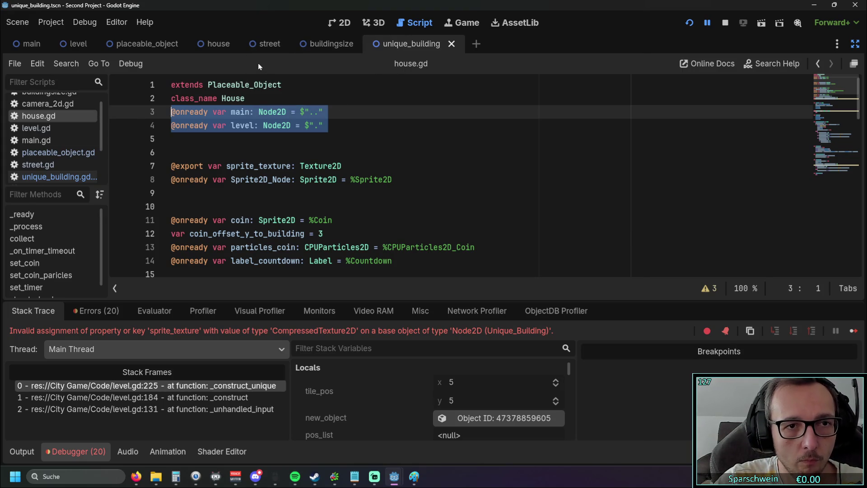
pyautogui.click(45, 154)
pyautogui.click(300, 100)
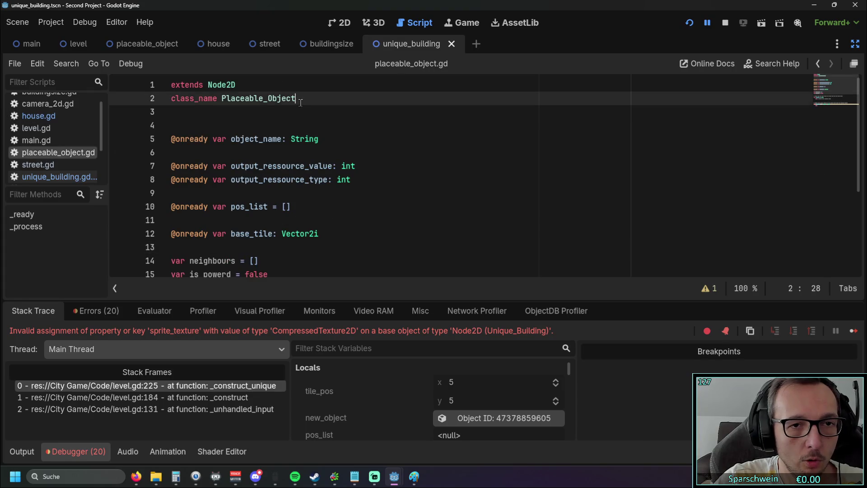
pyautogui.click(45, 177)
pyautogui.click(315, 101)
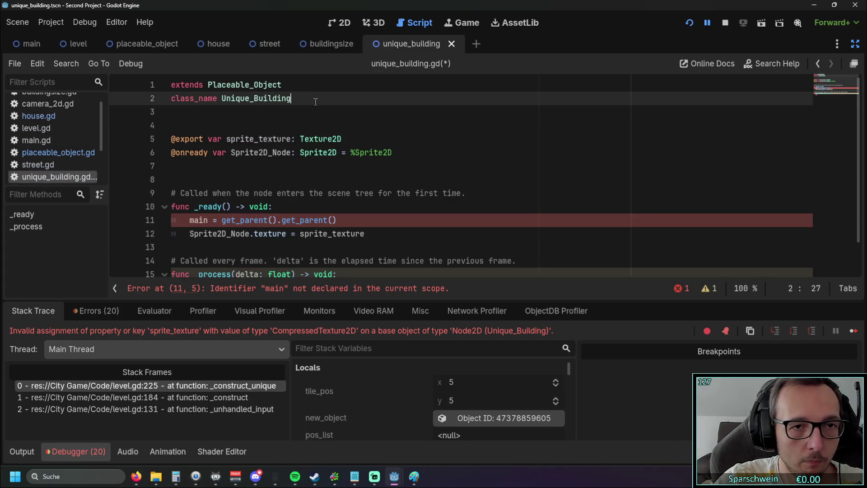
pyautogui.hotkey('ctrl', 'v')
# Remove the extra blank line below the declarations and relaunch the game
pyautogui.click(220, 162)
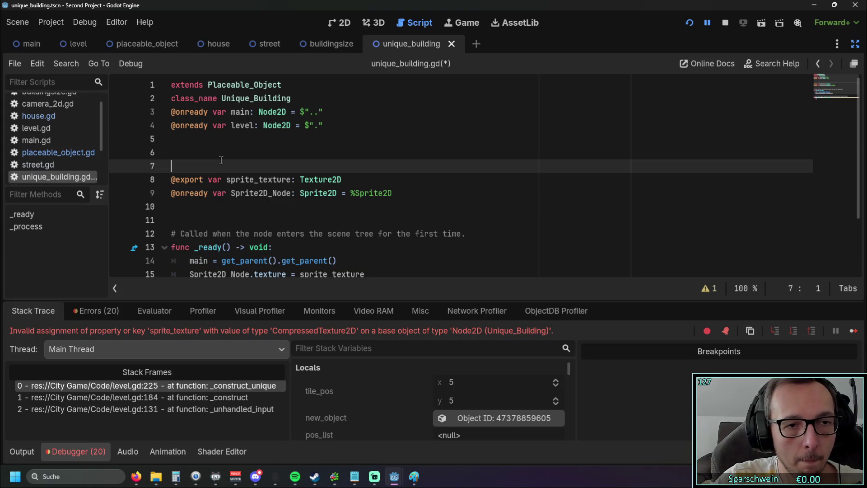
pyautogui.click(218, 154)
pyautogui.press('Delete')
pyautogui.scroll(-1, 262, 137)
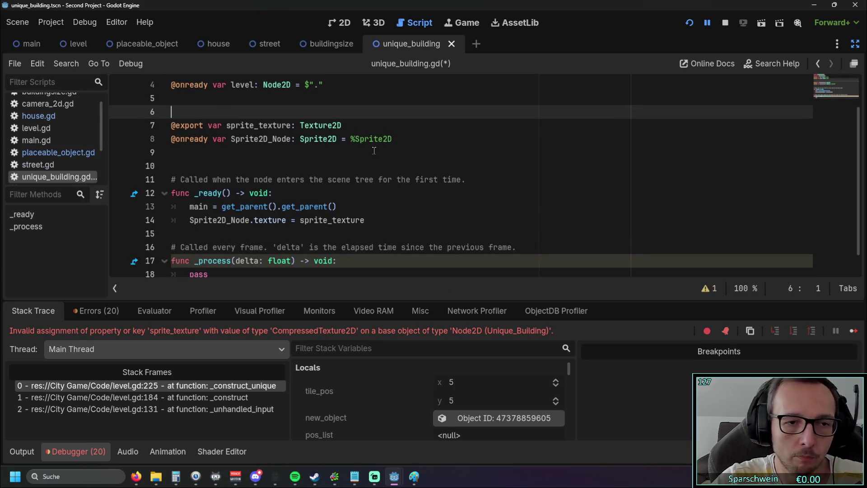
pyautogui.click(414, 161)
pyautogui.click(689, 22)
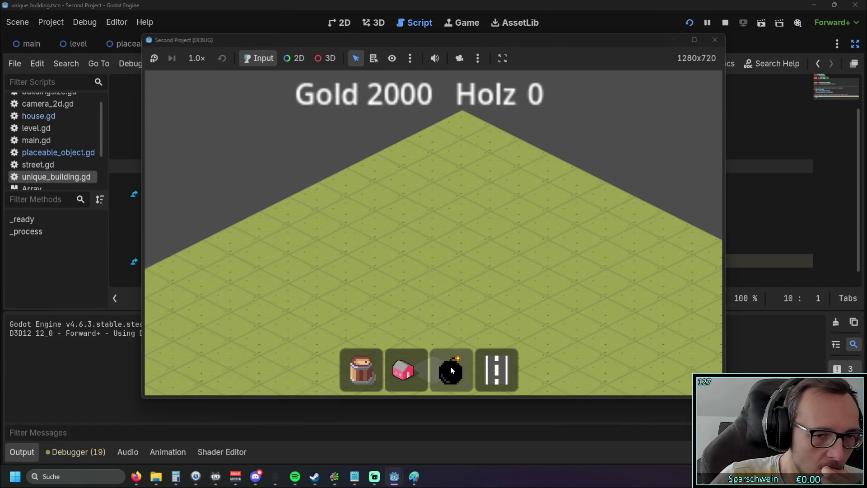
# Place the bomb on a map tile, hitting the null-instance error at unique_building.gd:14, then open the house scene
pyautogui.click(449, 367)
pyautogui.click(449, 262)
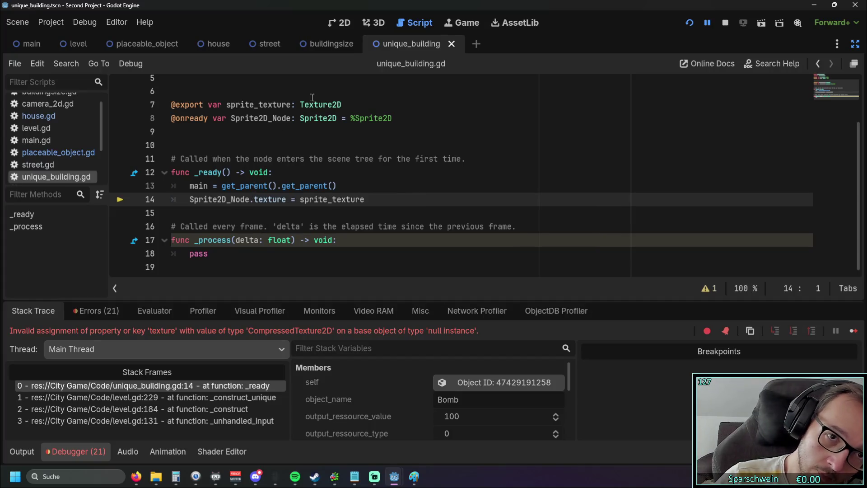
pyautogui.click(218, 43)
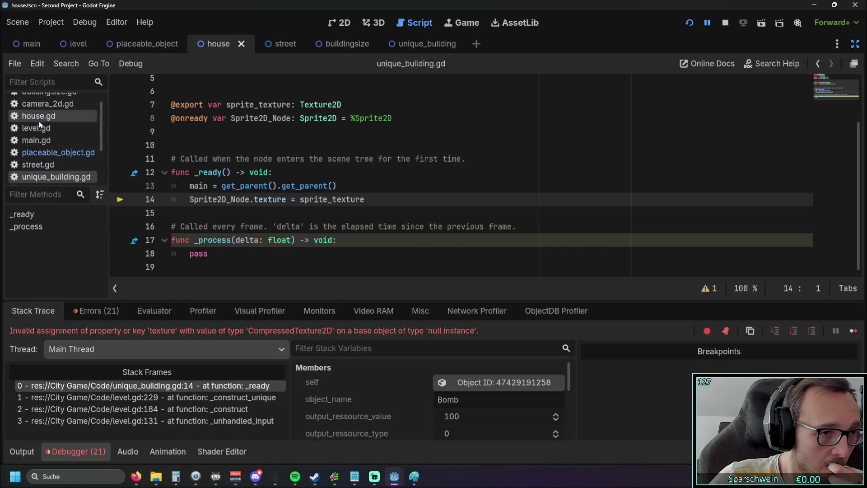
# Review house.gd's variable declarations and _ready function
pyautogui.click(40, 118)
pyautogui.scroll(-3, 333, 168)
pyautogui.scroll(-7, 334, 167)
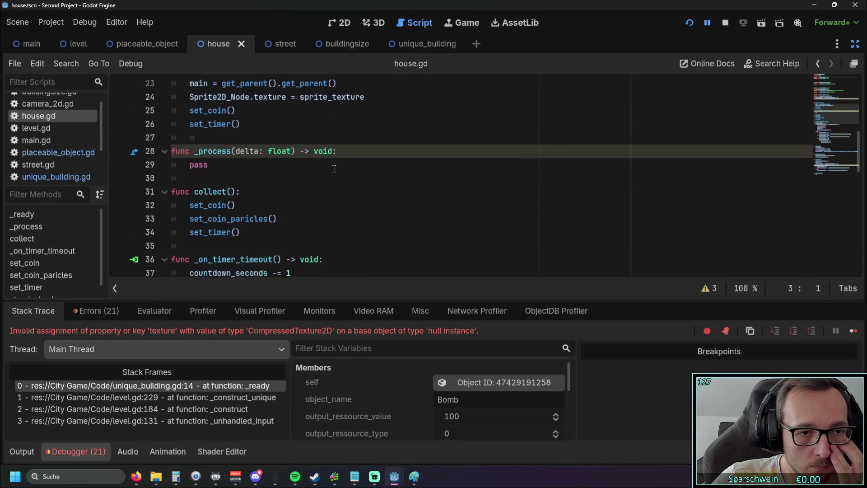
pyautogui.scroll(-7, 430, 153)
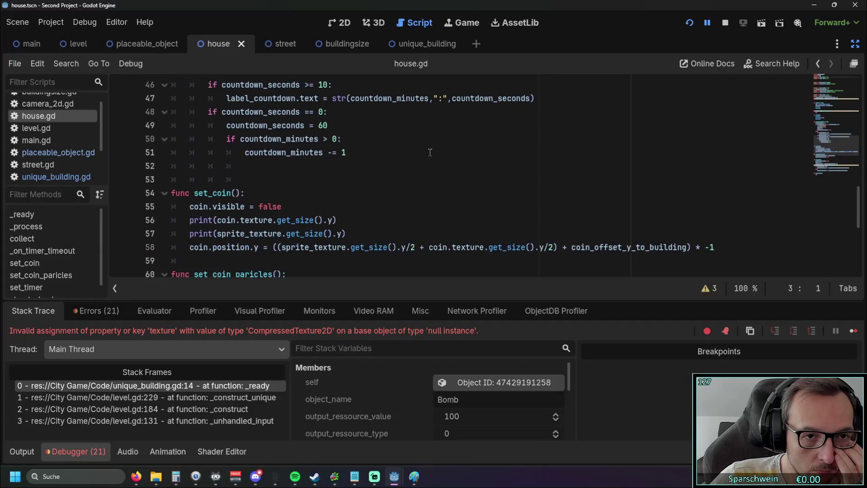
pyautogui.scroll(-2, 430, 152)
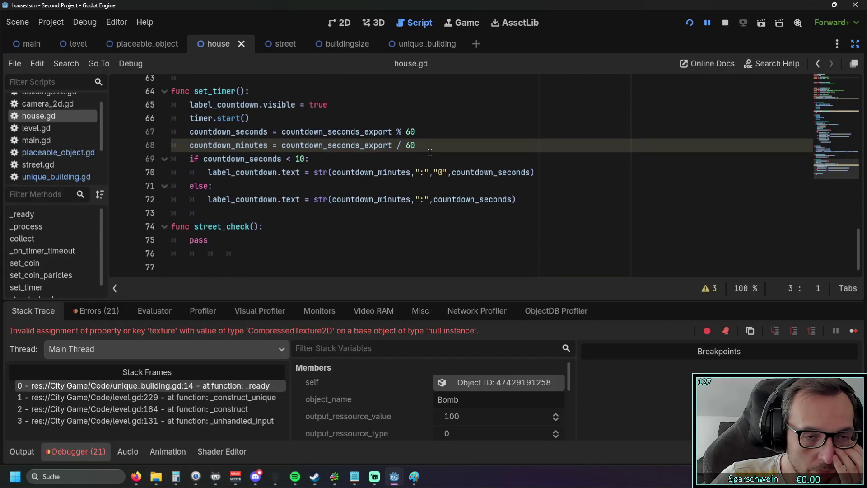
pyautogui.scroll(10, 429, 152)
pyautogui.scroll(5, 429, 152)
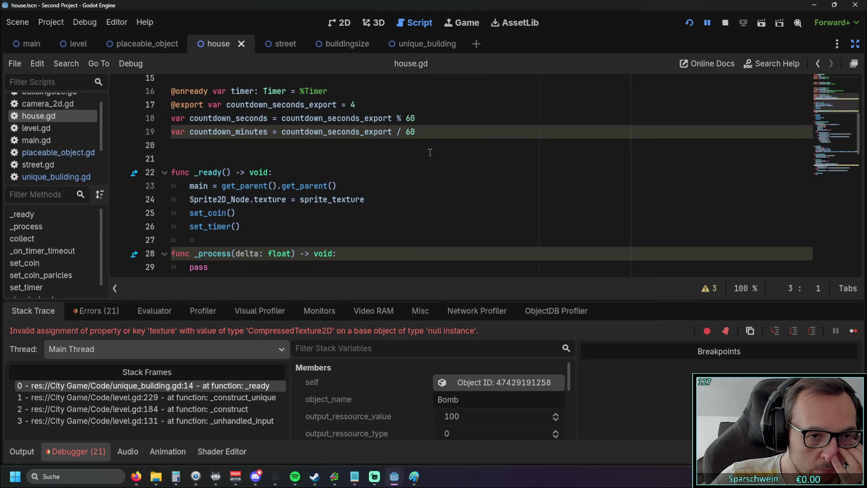
pyautogui.scroll(2, 430, 153)
pyautogui.scroll(-2, 430, 152)
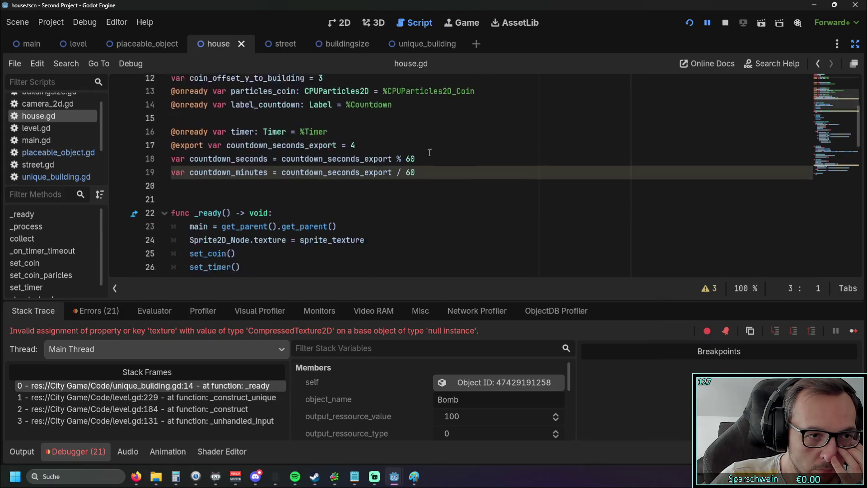
pyautogui.scroll(-2, 291, 174)
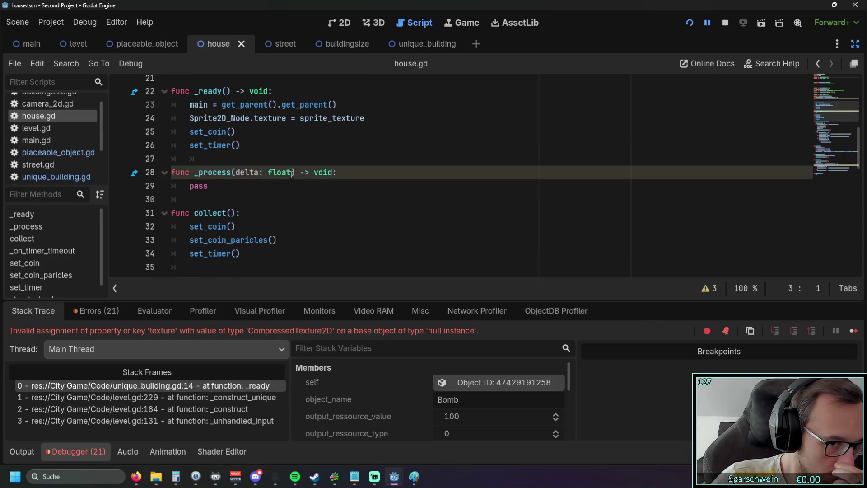
pyautogui.scroll(4, 292, 174)
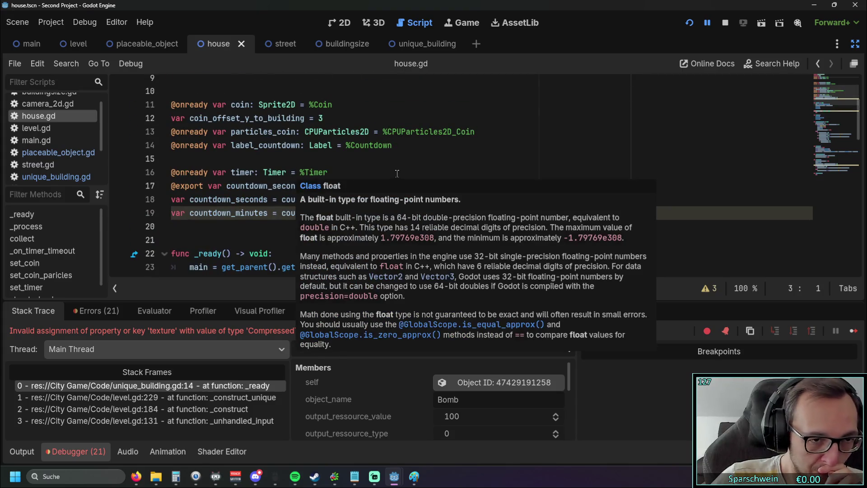
pyautogui.scroll(3, 394, 170)
pyautogui.scroll(-3, 395, 170)
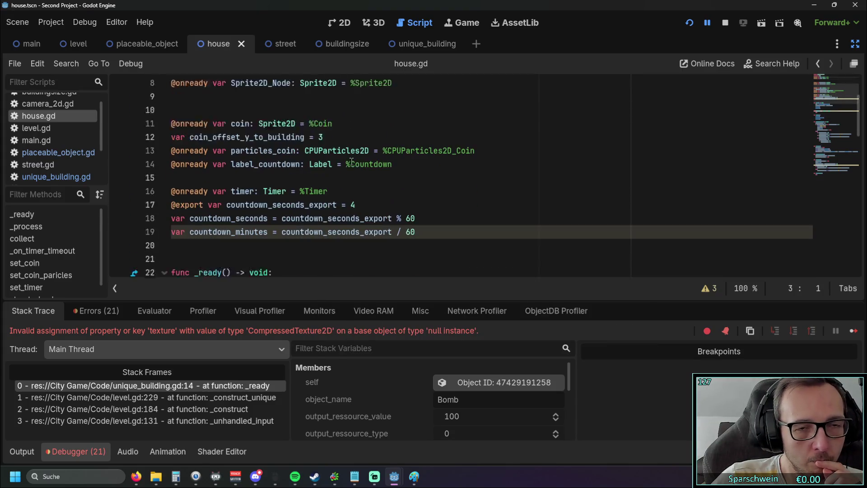
# Switch to the unique_building scene, review its script, and bring up main.gd
pyautogui.click(411, 43)
pyautogui.scroll(3, 329, 121)
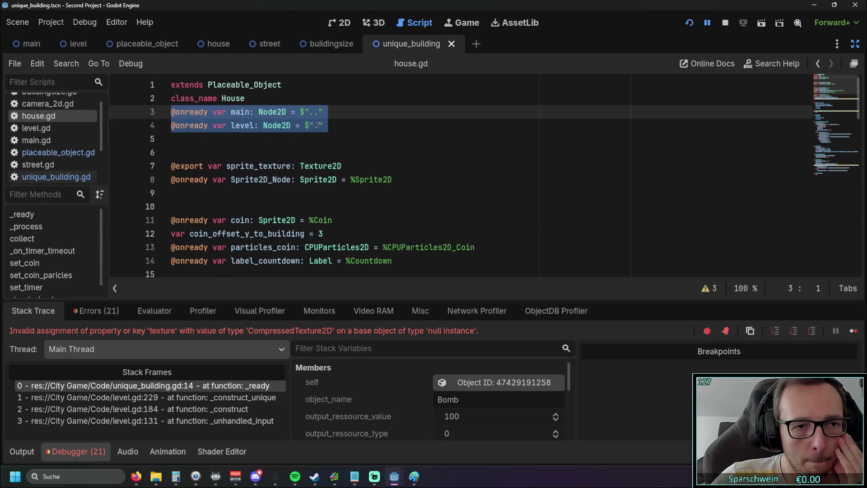
pyautogui.click(257, 153)
pyautogui.scroll(-4, 286, 130)
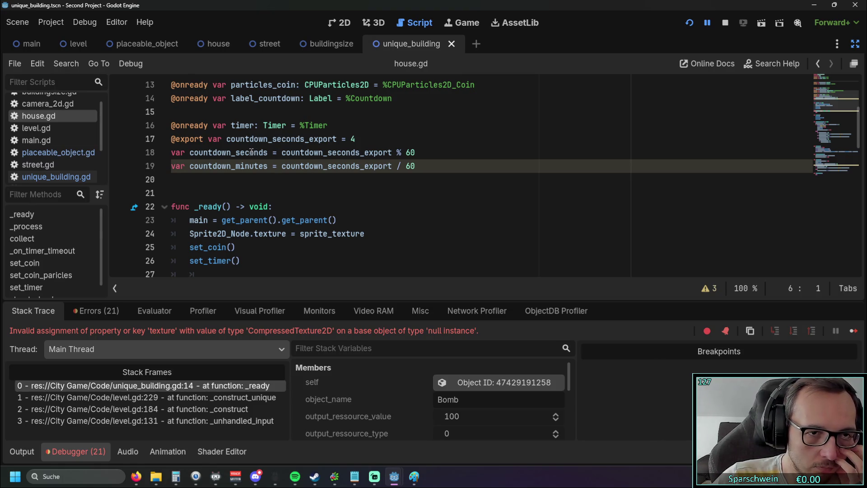
pyautogui.scroll(1, 228, 144)
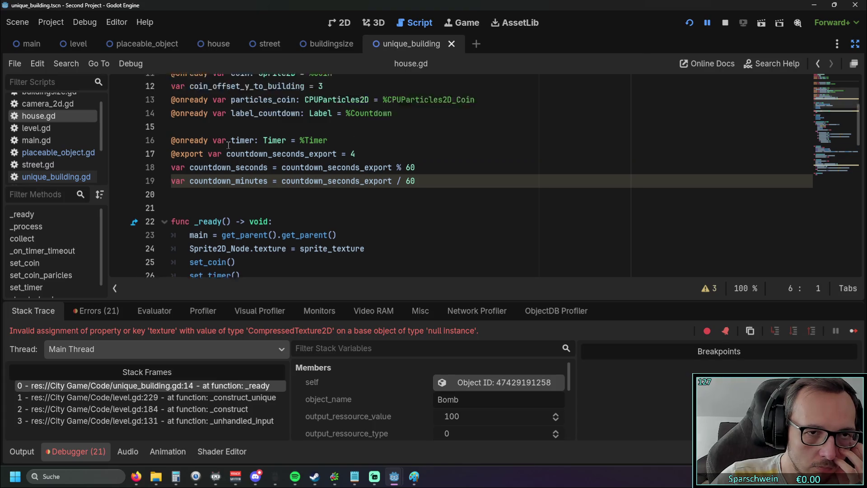
pyautogui.scroll(1, 228, 144)
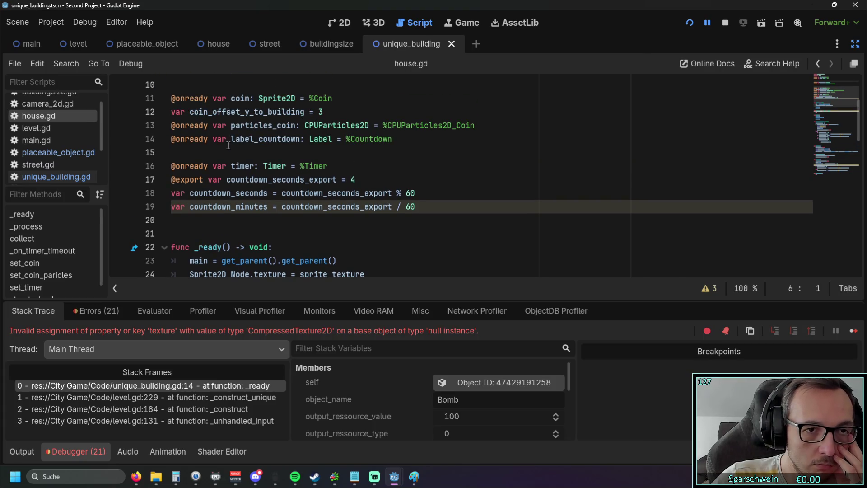
pyautogui.click(39, 140)
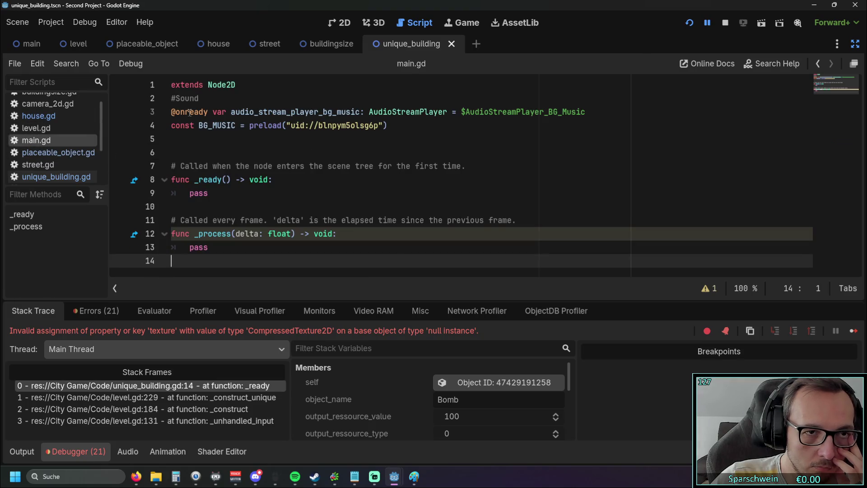
# Collapse the debugger panel so the code fills the editor, then open level.gd
pyautogui.click(71, 453)
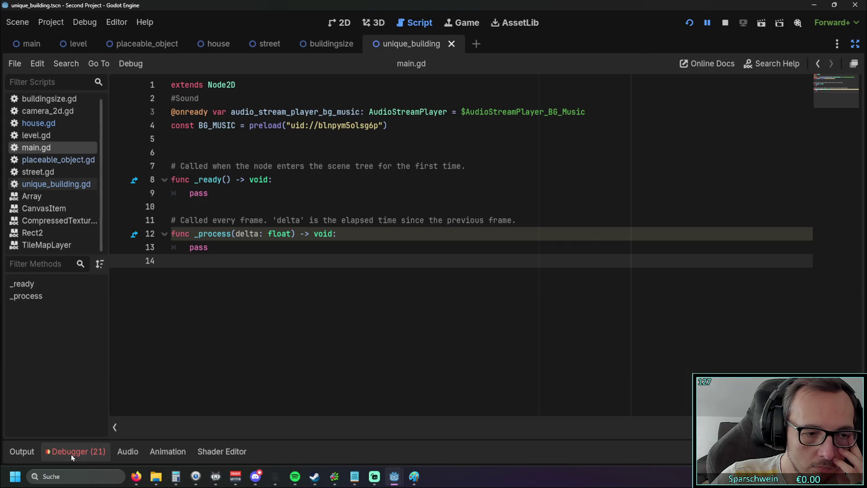
pyautogui.click(73, 449)
pyautogui.click(61, 453)
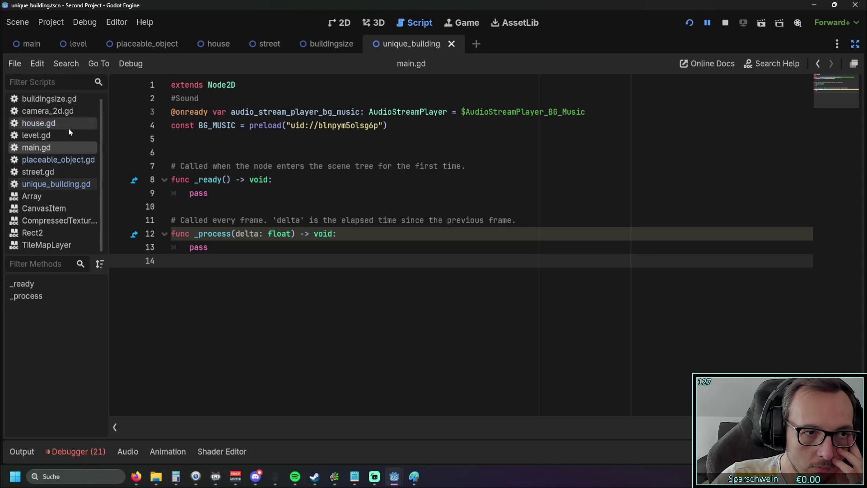
pyautogui.click(51, 135)
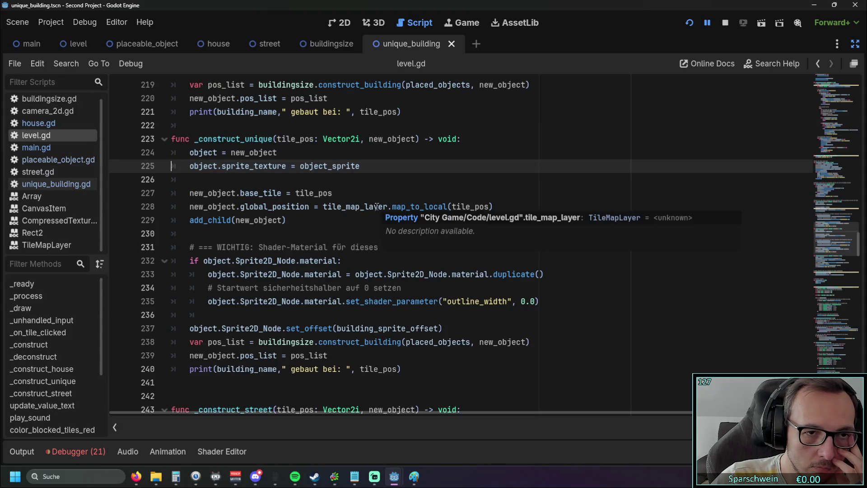
# Go to the add_child call on line 229 of level.gd and review the surrounding _construct_unique code
pyautogui.click(306, 221)
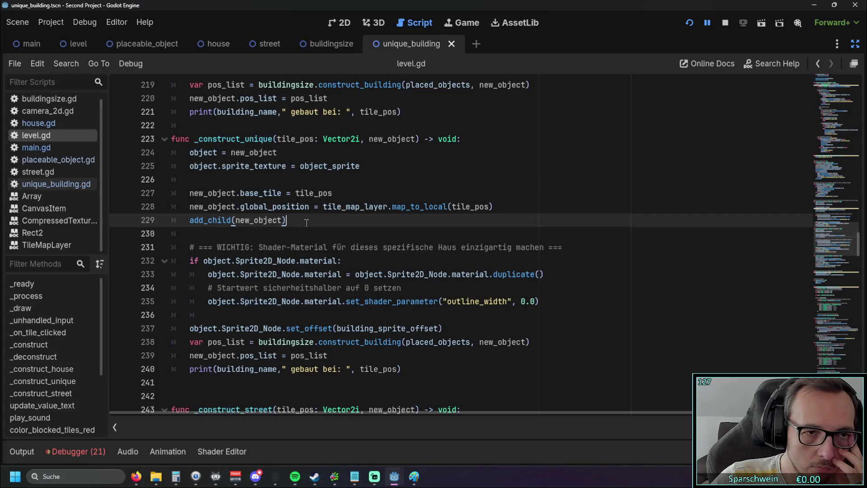
pyautogui.scroll(1, 306, 222)
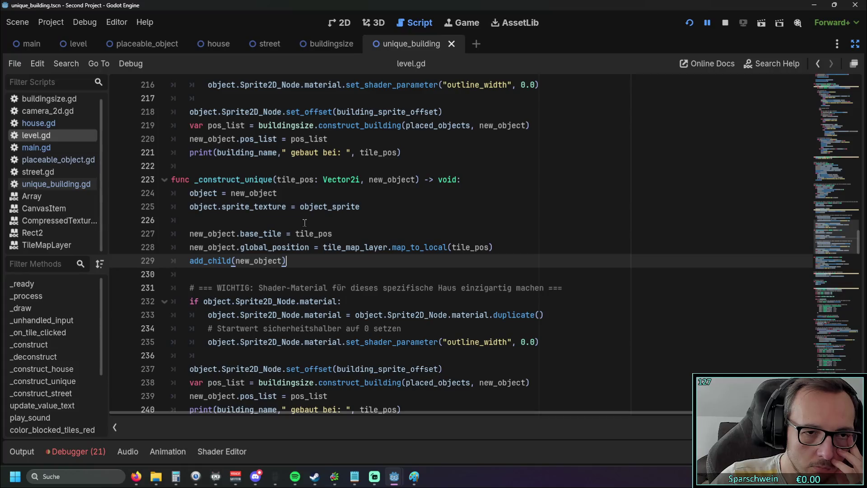
pyautogui.scroll(3, 305, 222)
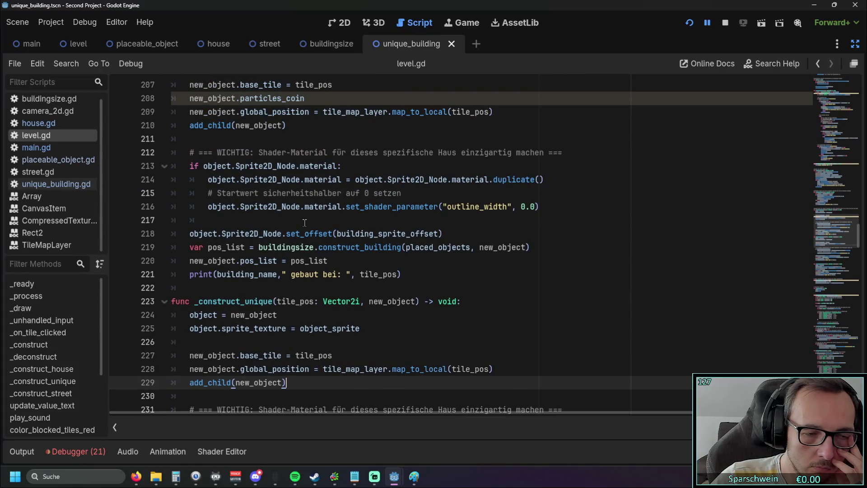
pyautogui.scroll(8, 305, 222)
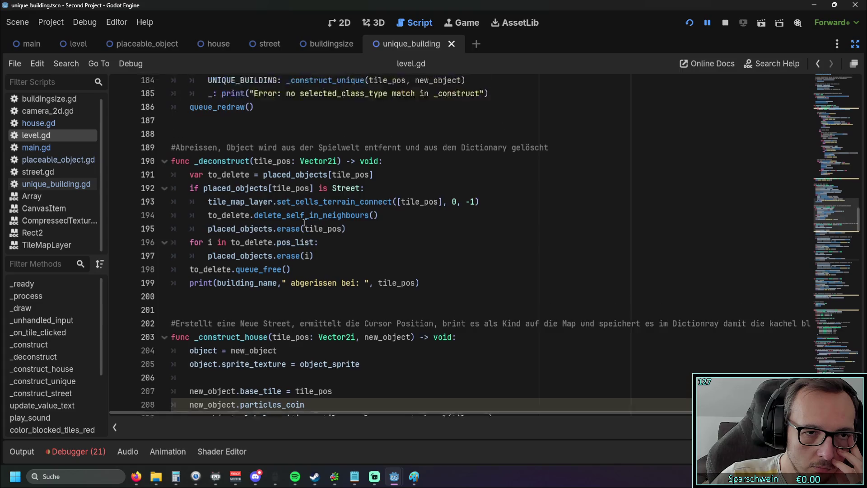
pyautogui.scroll(1, 304, 222)
pyautogui.scroll(5, 305, 222)
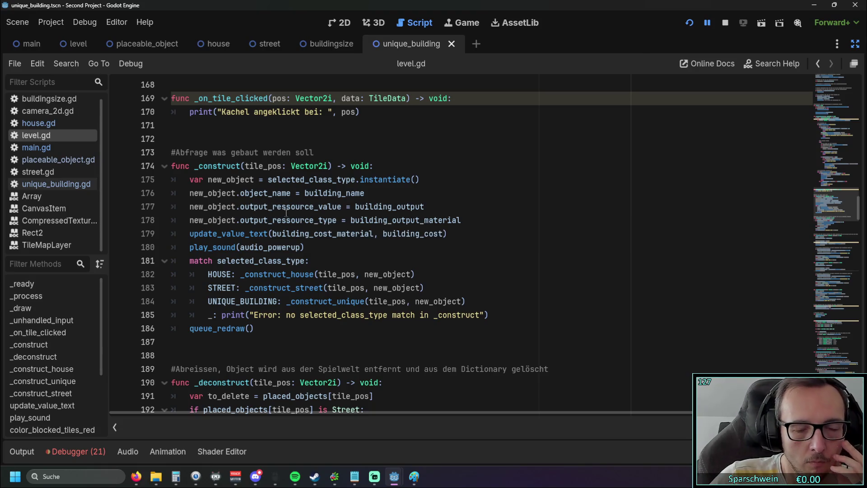
pyautogui.scroll(-10, 296, 231)
pyautogui.write('new_object.particles_coin')
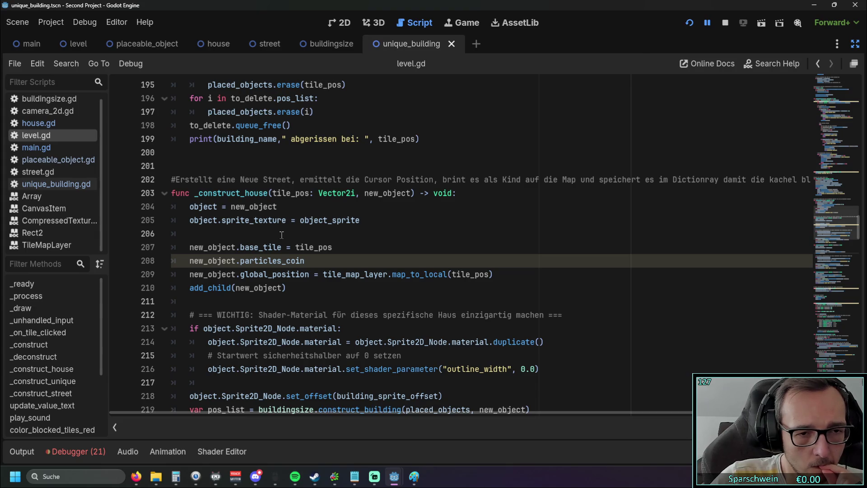
pyautogui.scroll(-1, 284, 240)
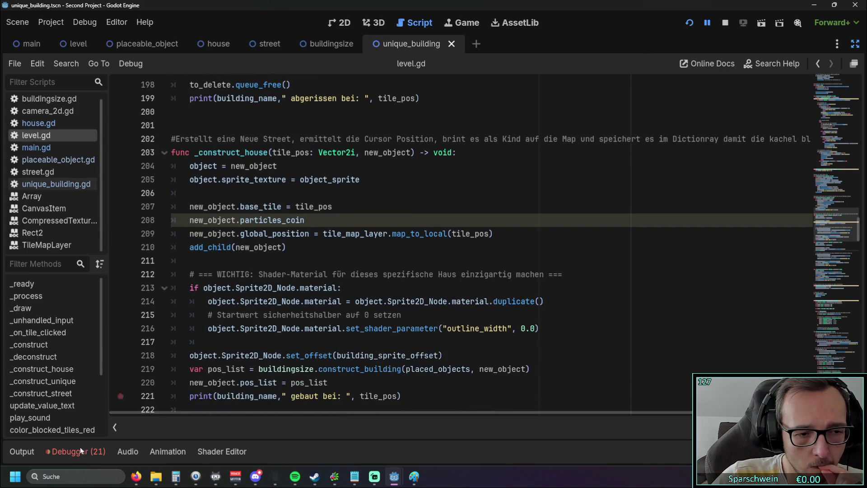
# Compare the Output log with the Debugger stack trace, then hide the Debugger to show more code
pyautogui.click(26, 453)
pyautogui.click(52, 454)
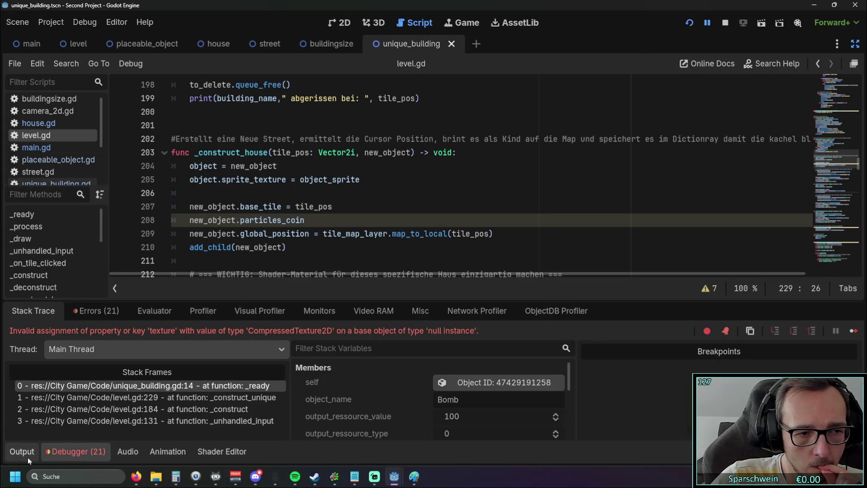
pyautogui.moveTo(205, 254)
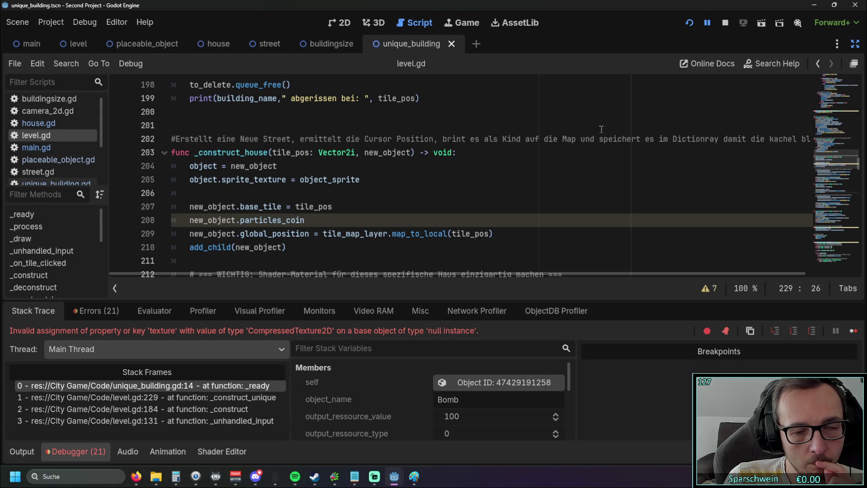
pyautogui.scroll(4, 252, 221)
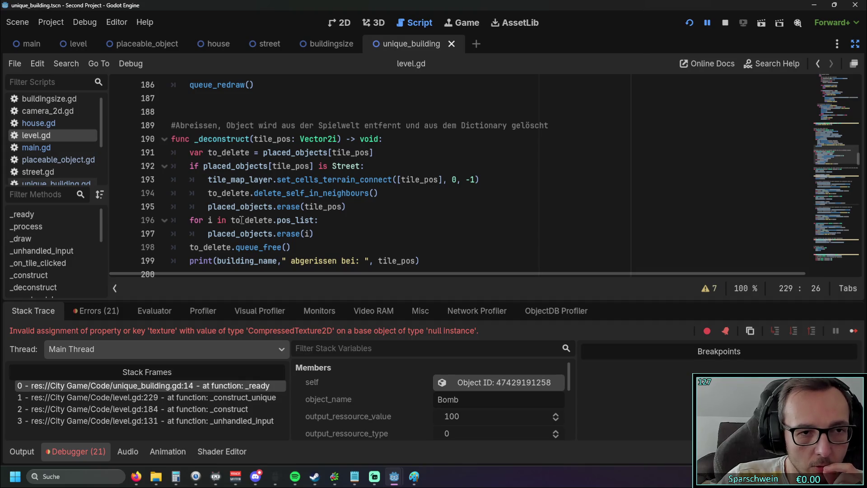
pyautogui.scroll(-4, 249, 216)
pyautogui.scroll(-8, 249, 203)
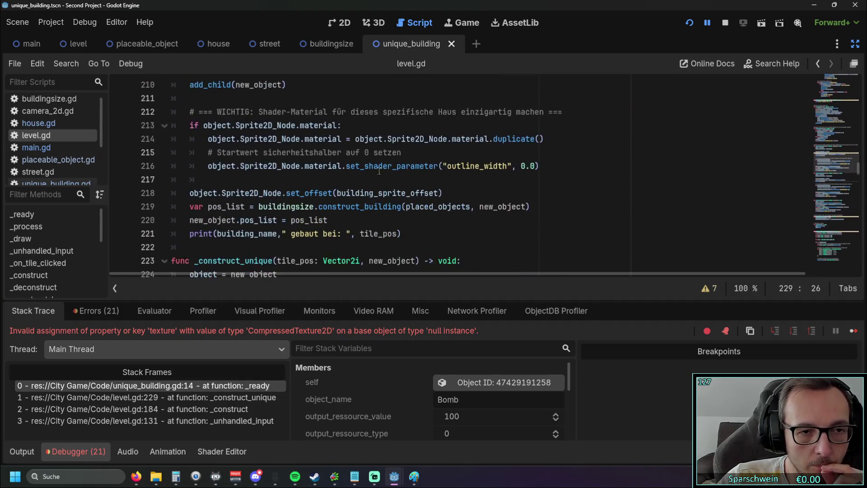
pyautogui.click(76, 451)
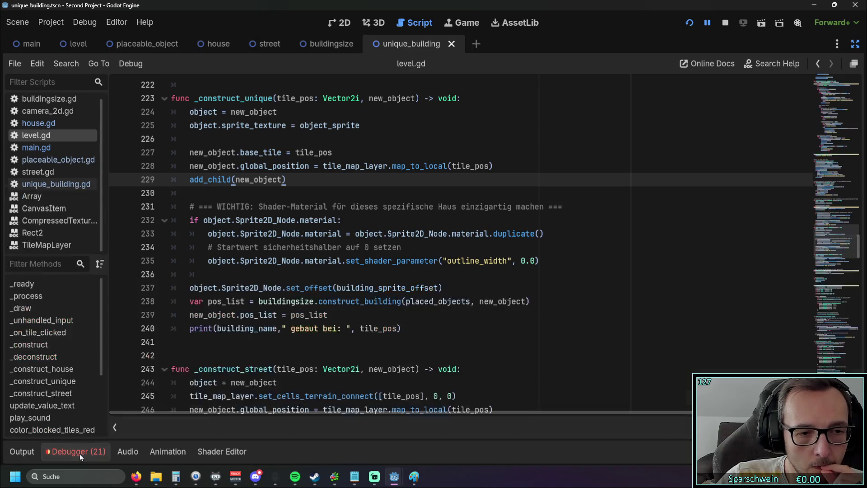
# Scroll through level.gd to locate the _on_btn_bomb_pressed handler
pyautogui.scroll(-1, 335, 243)
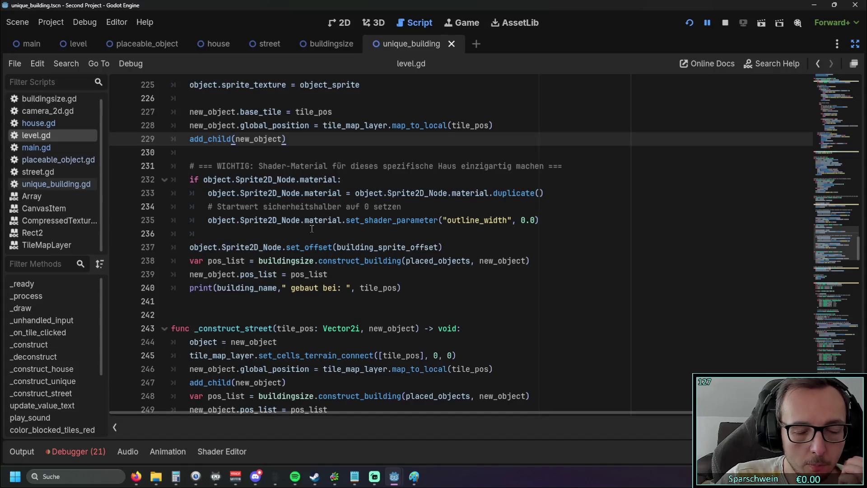
pyautogui.scroll(3, 298, 231)
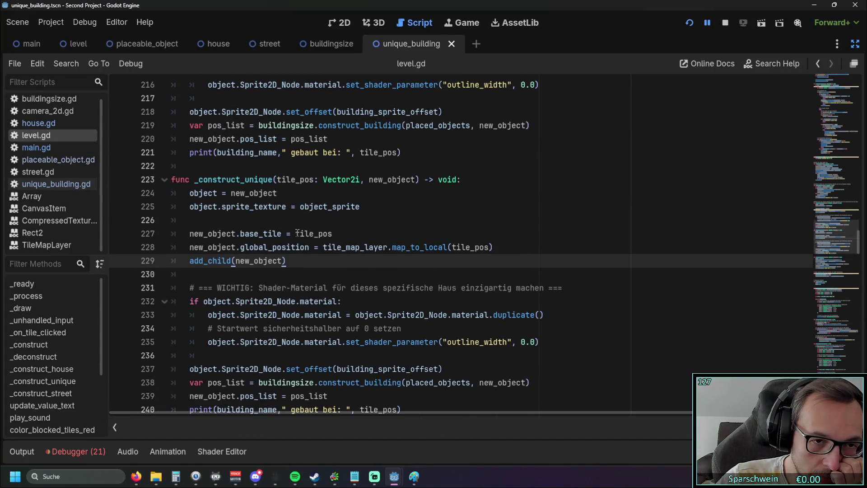
pyautogui.scroll(1, 297, 232)
pyautogui.scroll(-20, 379, 229)
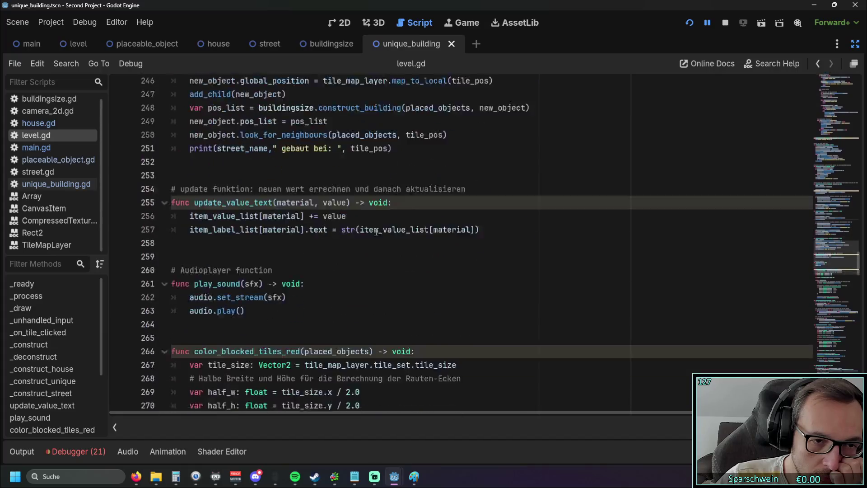
pyautogui.scroll(-20, 374, 233)
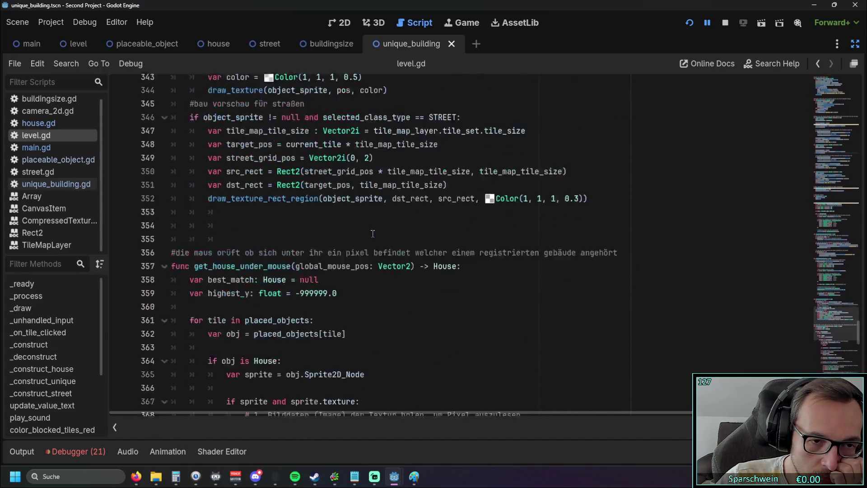
pyautogui.scroll(-8, 373, 235)
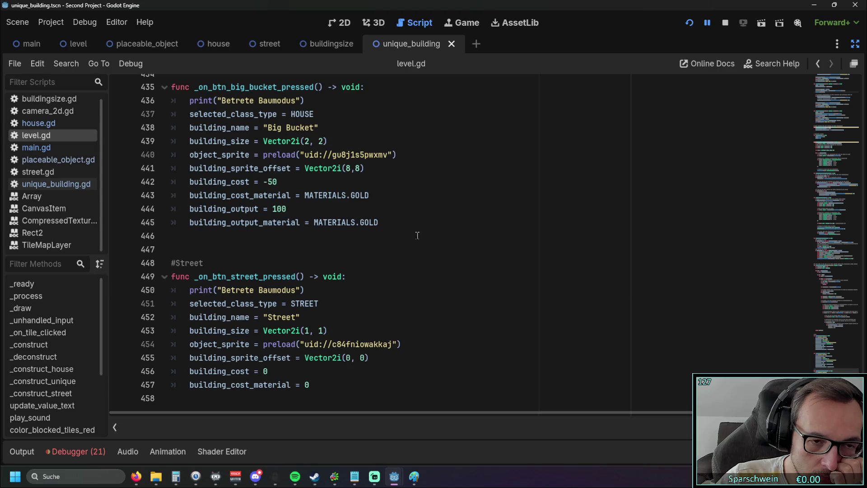
pyautogui.scroll(4, 417, 236)
pyautogui.scroll(3, 436, 237)
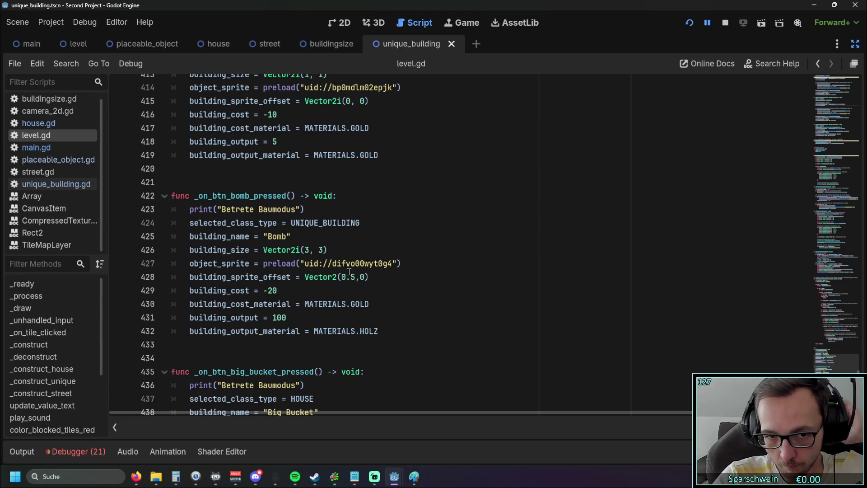
# Review the Bomb handler's 0002-16x16-Bomb.png preload, then bring up the house scene
pyautogui.moveTo(346, 267)
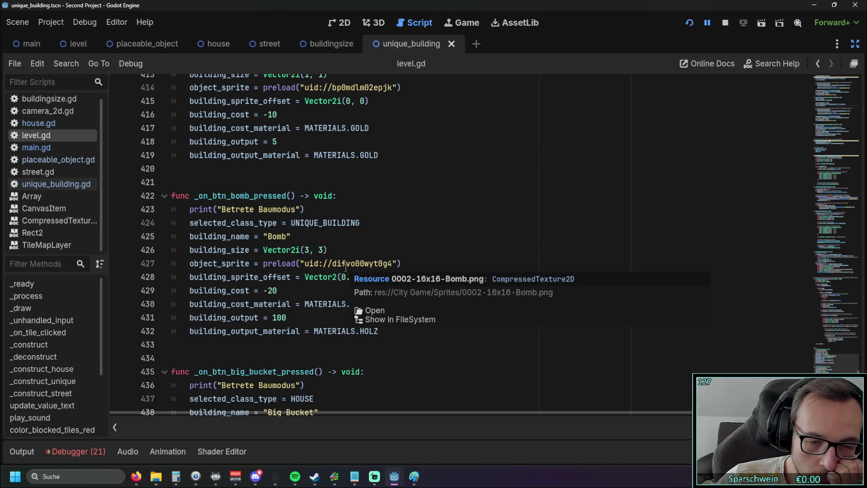
pyautogui.scroll(-2, 370, 228)
pyautogui.scroll(-1, 370, 228)
pyautogui.scroll(6, 366, 221)
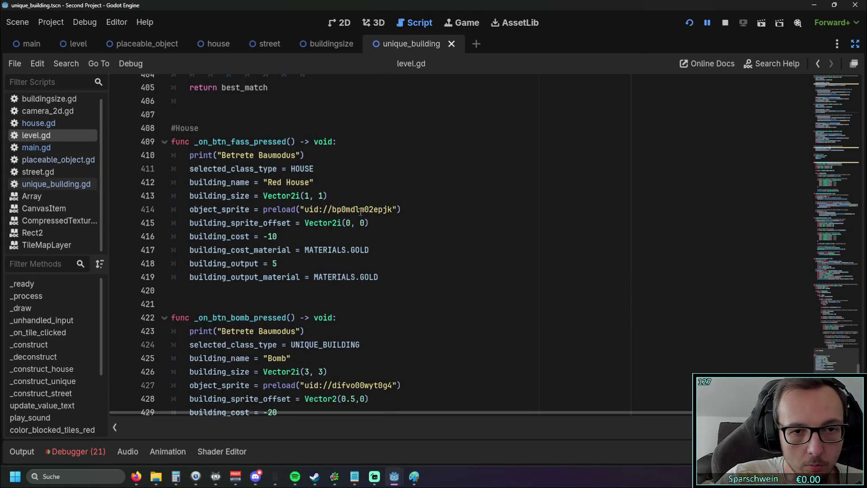
pyautogui.moveTo(360, 209)
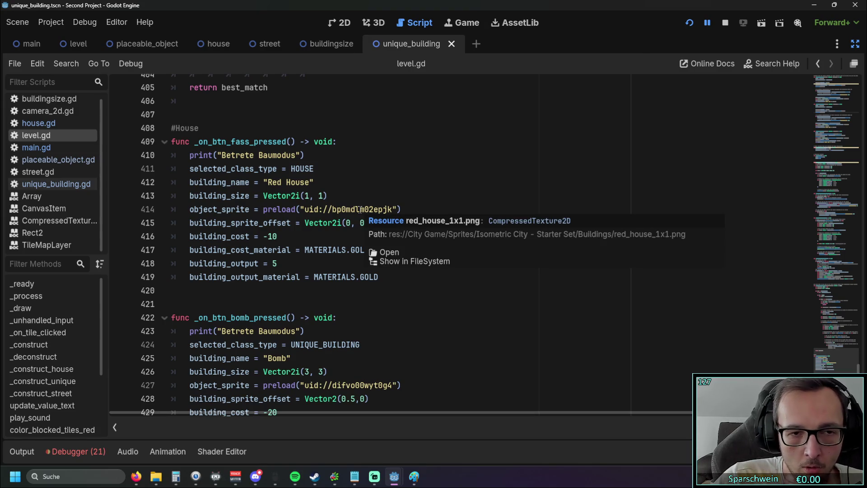
pyautogui.scroll(-3, 334, 259)
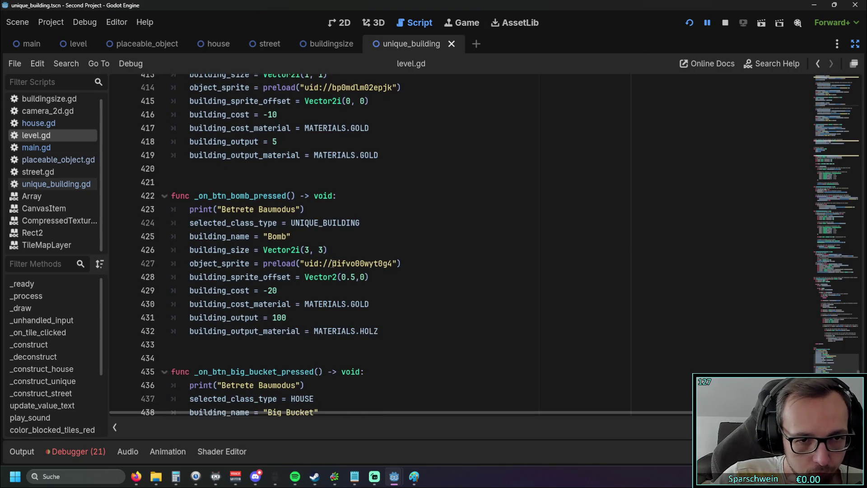
pyautogui.click(213, 47)
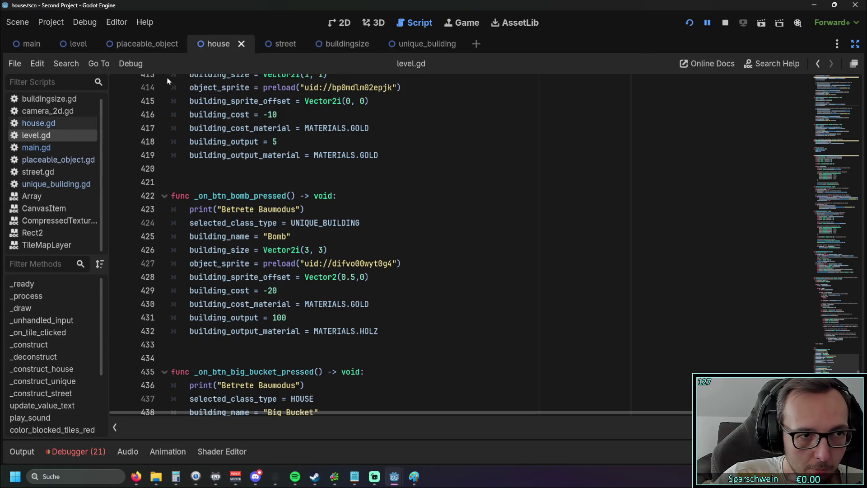
# View house.gd and exit distraction-free mode, returning to the house scene with all panels visible
pyautogui.click(47, 123)
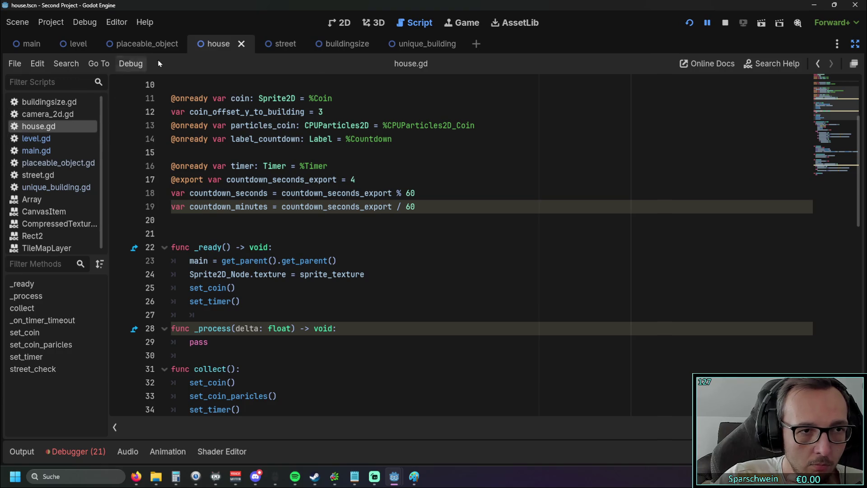
pyautogui.click(854, 43)
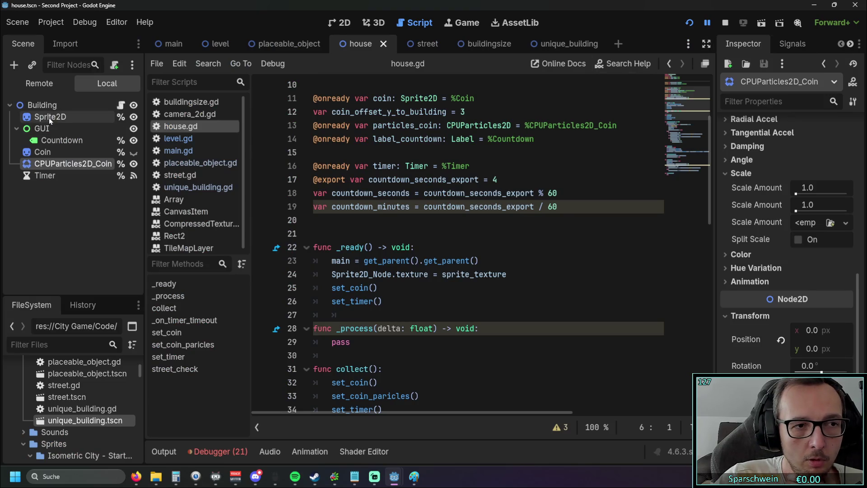
pyautogui.click(407, 45)
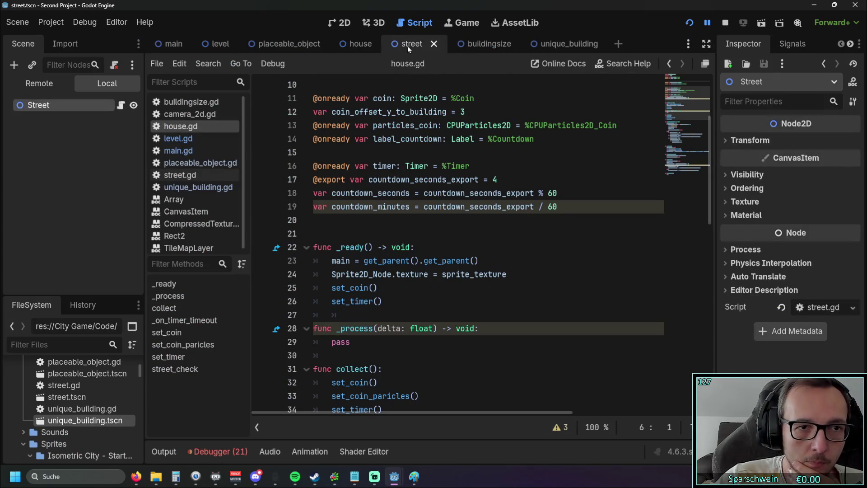
pyautogui.click(352, 44)
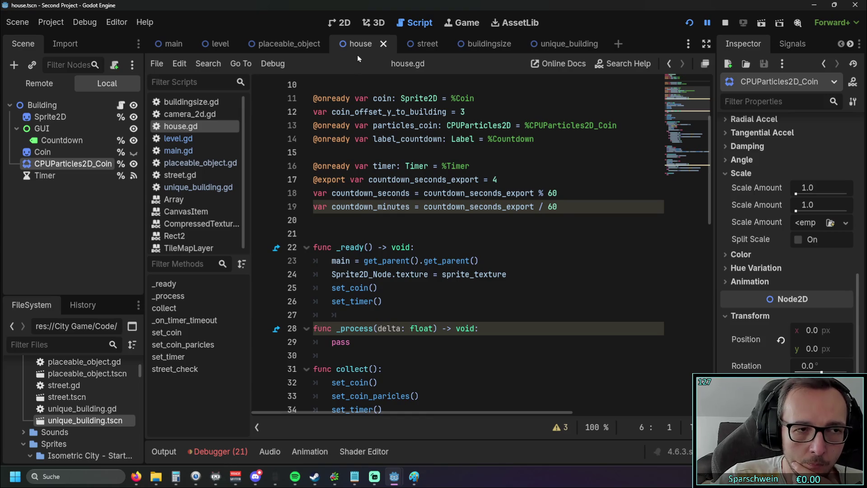
# Copy the house's Sprite2D node and paste it into the Unique Building scene
pyautogui.click(67, 117)
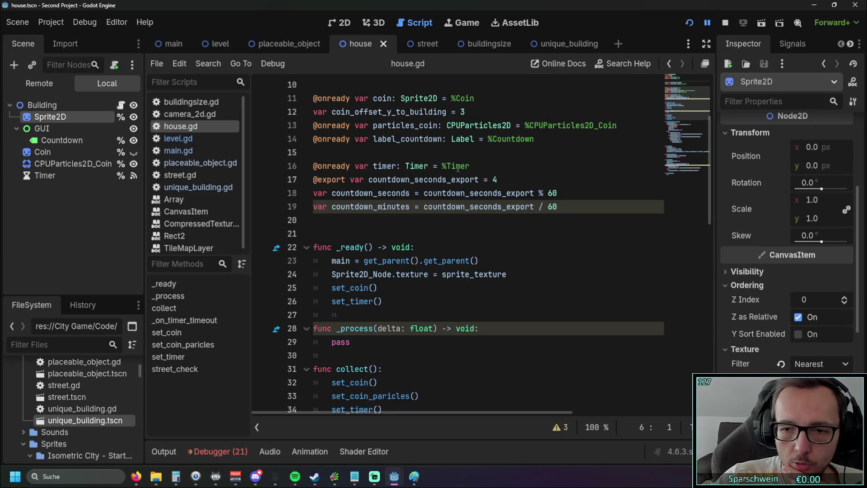
pyautogui.scroll(-3, 563, 198)
pyautogui.scroll(5, 563, 198)
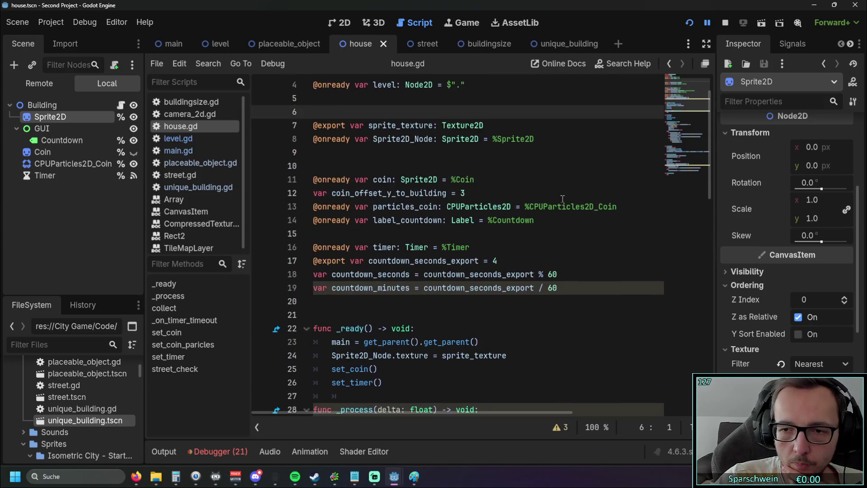
pyautogui.rightClick(45, 118)
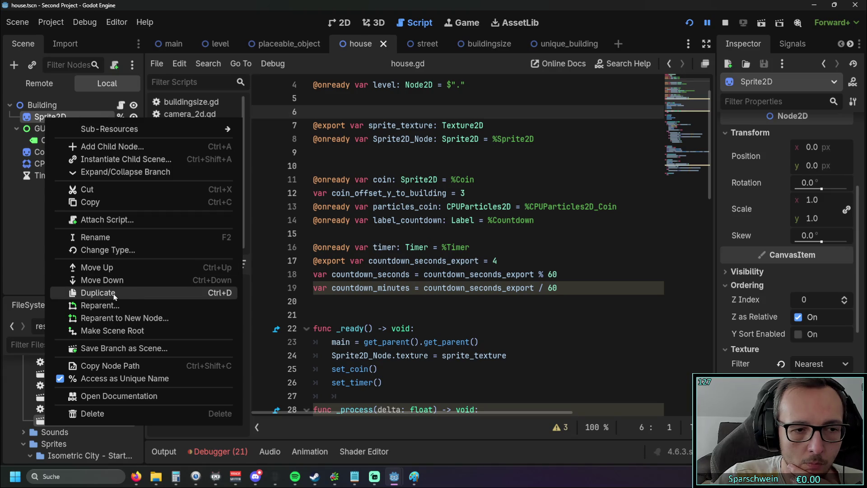
pyautogui.click(95, 202)
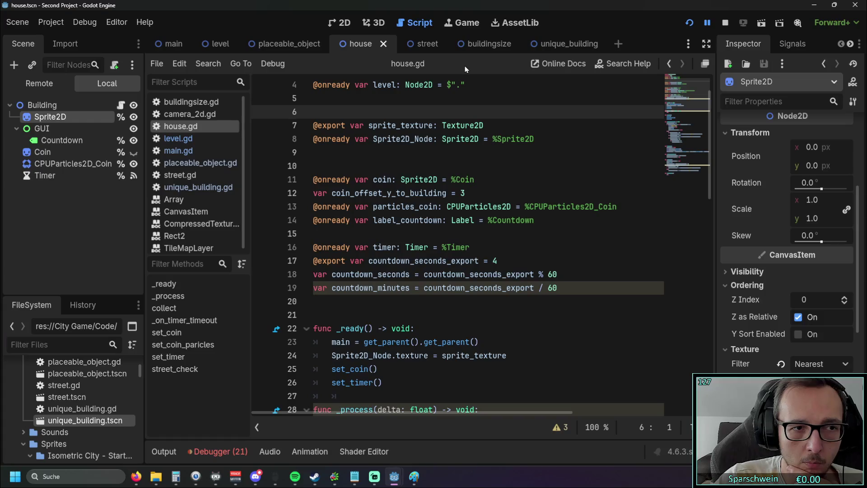
pyautogui.click(558, 44)
pyautogui.rightClick(76, 150)
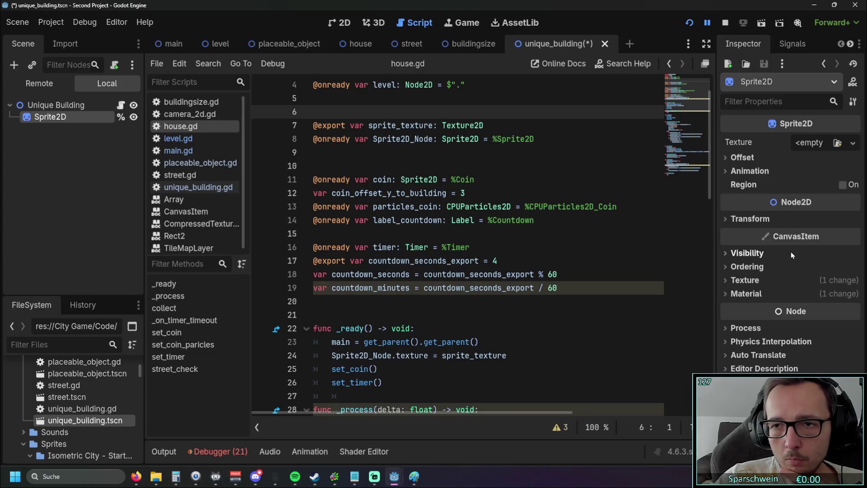
# Assign a new ShaderMaterial to the bomb Sprite2D's Material property
pyautogui.click(726, 294)
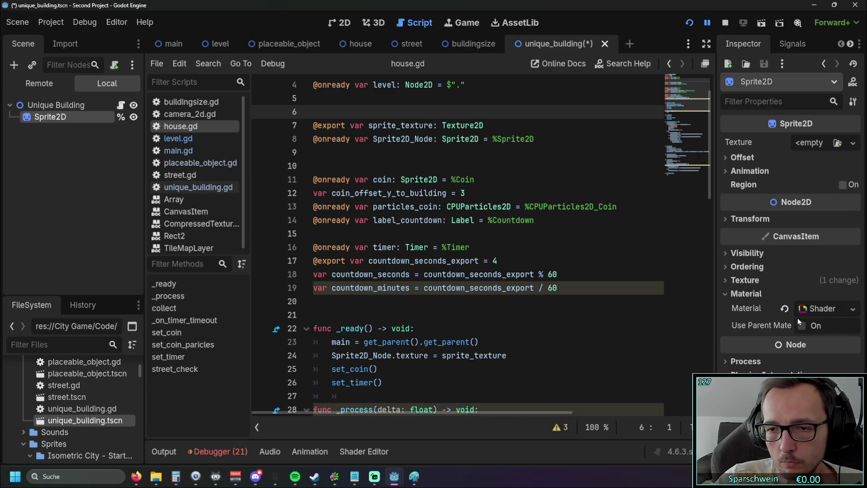
pyautogui.click(852, 310)
pyautogui.click(777, 330)
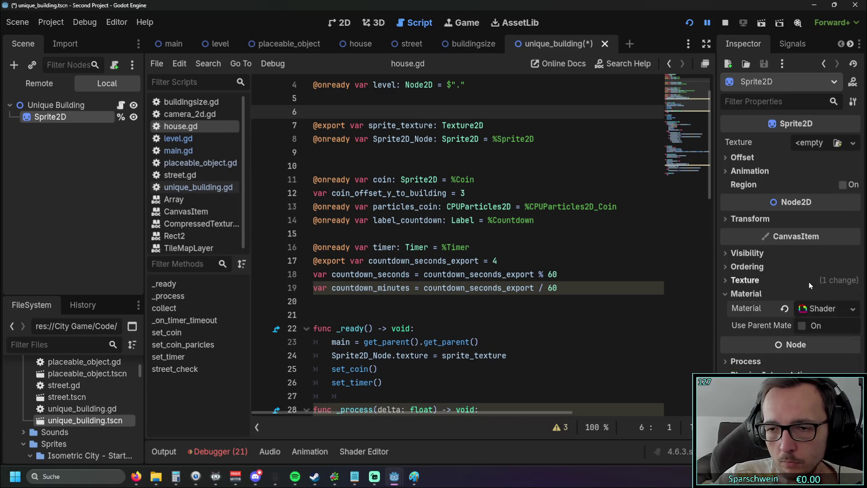
pyautogui.click(817, 310)
pyautogui.click(845, 308)
pyautogui.click(800, 289)
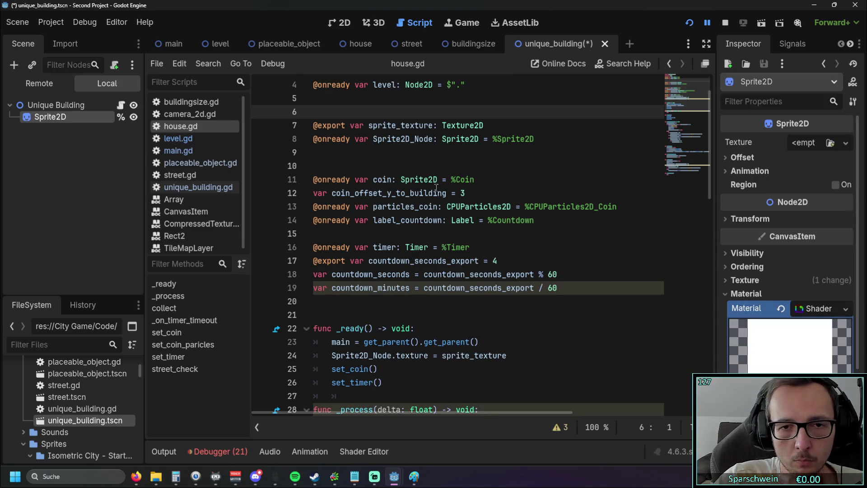
pyautogui.scroll(2, 287, 124)
# Save and run the game, placing a bomb plot on the map for 20 Gold
pyautogui.click(689, 22)
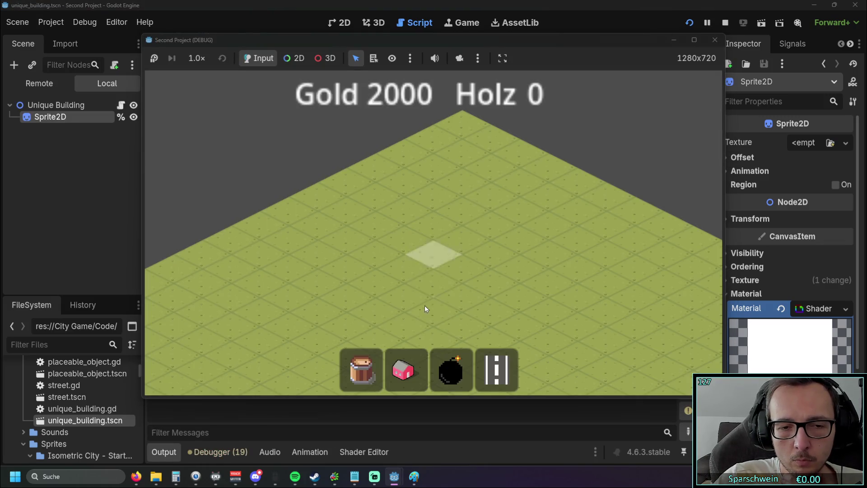
pyautogui.click(451, 370)
pyautogui.click(453, 268)
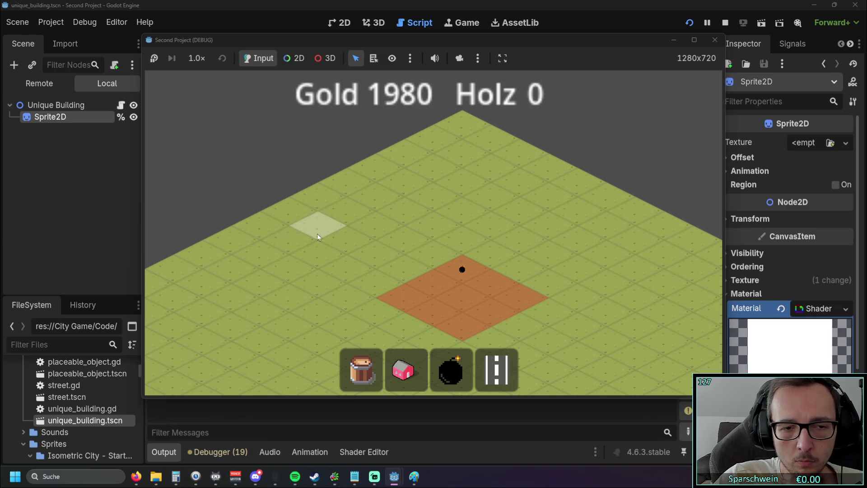
# Pan the game map with S and D and click empty tiles near the bomb plot
pyautogui.press('s')
pyautogui.press('d')
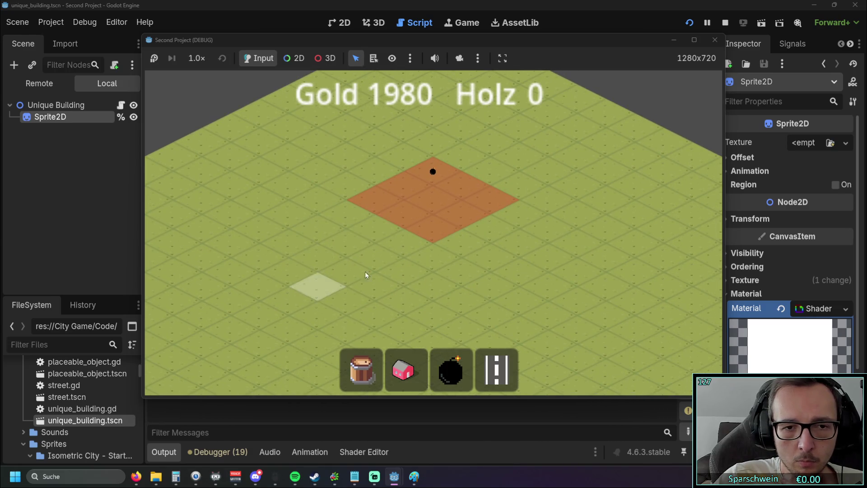
pyautogui.moveTo(321, 247)
pyautogui.mouseDown()
pyautogui.moveTo(348, 281)
pyautogui.moveTo(313, 229)
pyautogui.moveTo(356, 259)
pyautogui.moveTo(328, 247)
pyautogui.mouseUp()
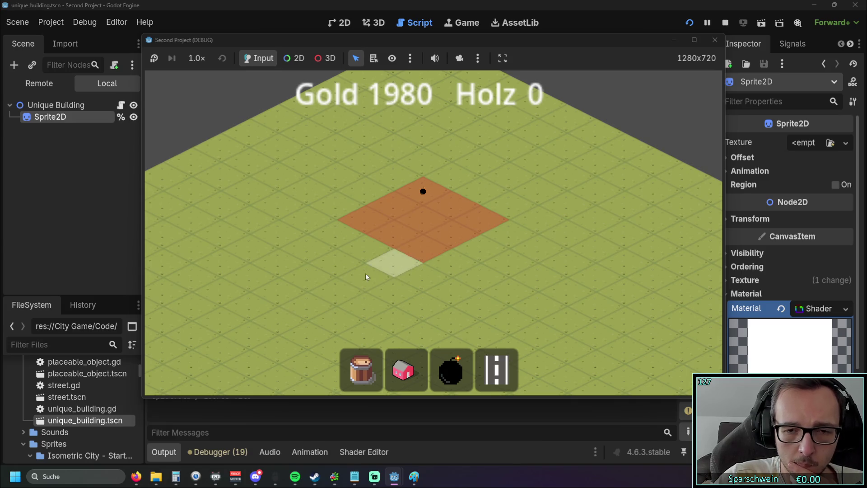
pyautogui.click(294, 234)
pyautogui.click(316, 256)
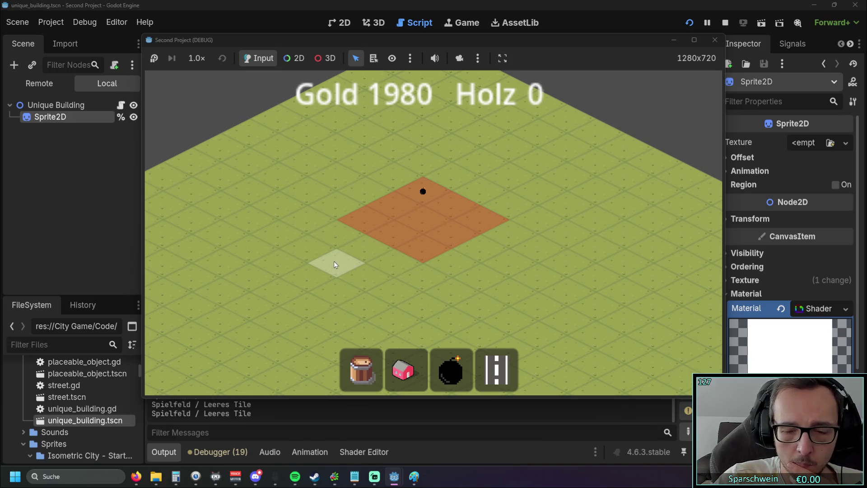
# Drag the map around the imageless bomb plot, then stop the test run
pyautogui.moveTo(304, 232)
pyautogui.mouseDown()
pyautogui.moveTo(334, 190)
pyautogui.moveTo(283, 233)
pyautogui.moveTo(296, 190)
pyautogui.moveTo(364, 210)
pyautogui.moveTo(324, 202)
pyautogui.moveTo(301, 234)
pyautogui.moveTo(445, 250)
pyautogui.moveTo(366, 201)
pyautogui.moveTo(347, 245)
pyautogui.mouseUp()
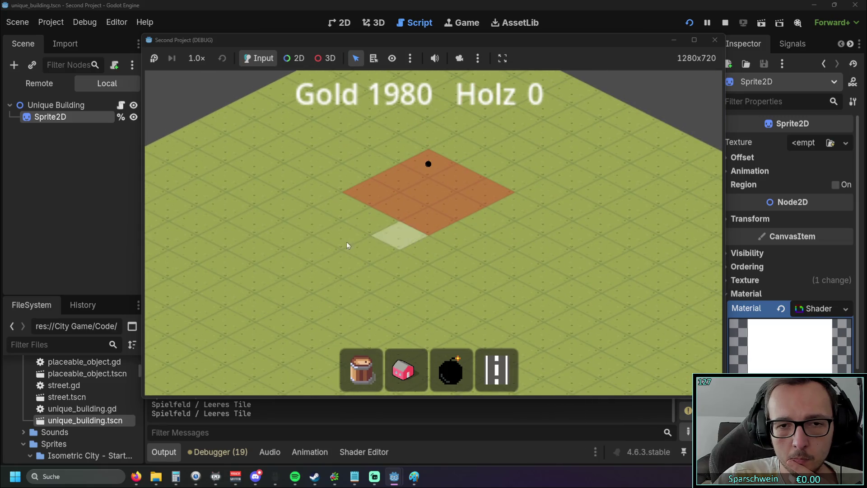
pyautogui.moveTo(379, 177)
pyautogui.mouseDown()
pyautogui.moveTo(314, 198)
pyautogui.moveTo(454, 179)
pyautogui.mouseUp()
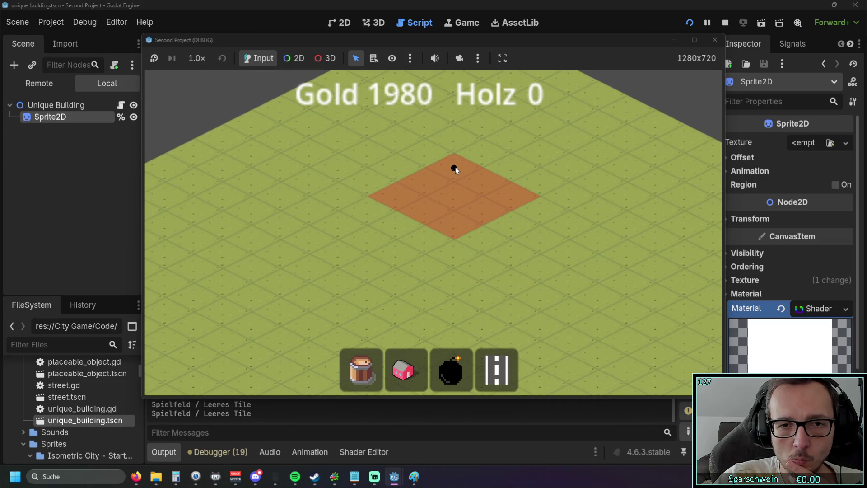
pyautogui.moveTo(382, 183); pyautogui.dragTo(359, 231)
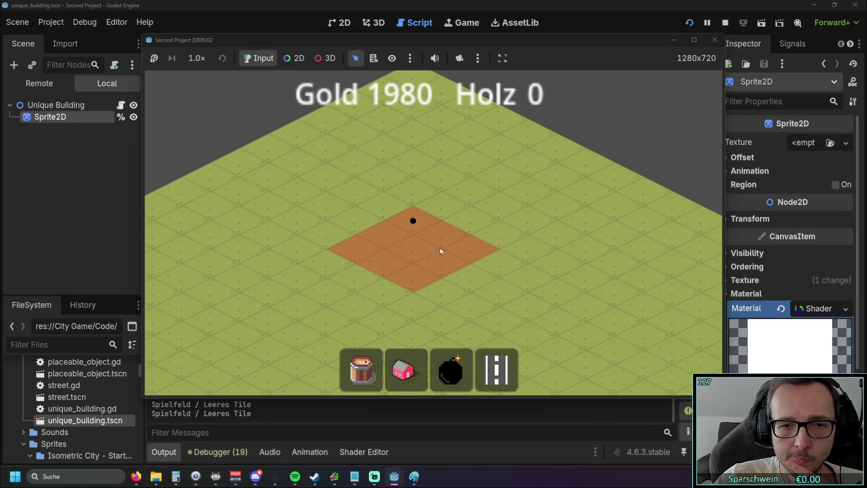
pyautogui.moveTo(364, 248); pyautogui.dragTo(454, 223)
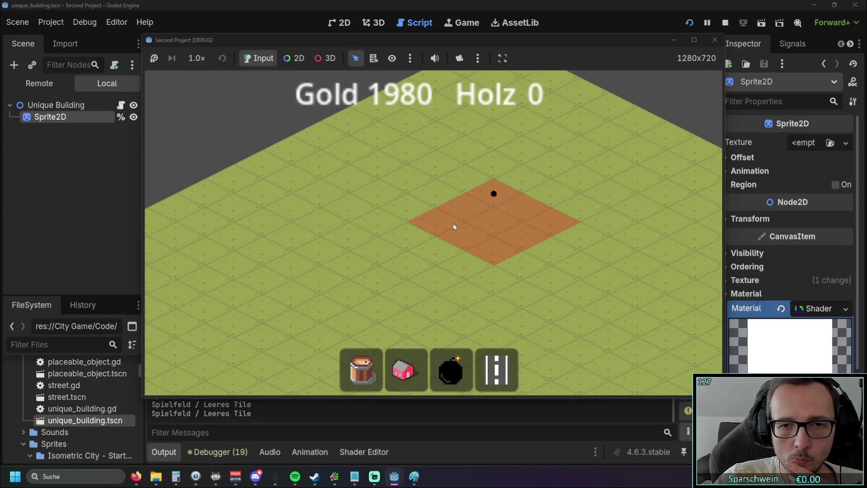
pyautogui.click(715, 40)
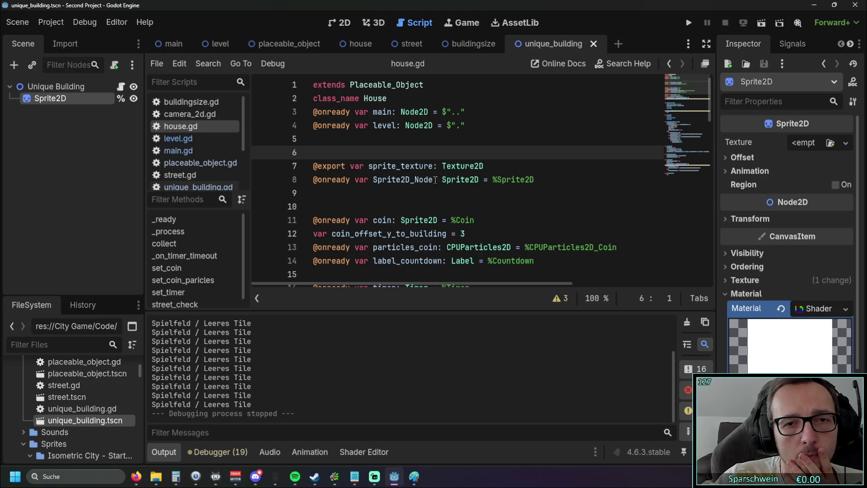
# Open unique_building.gd and scroll to _ready, where main is fetched and the sprite texture assigned
pyautogui.scroll(-1, 460, 168)
pyautogui.scroll(1, 461, 168)
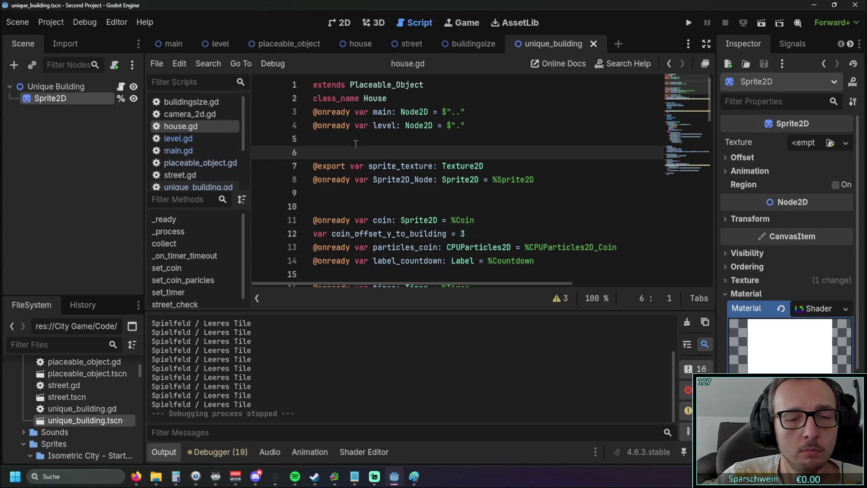
pyautogui.click(199, 187)
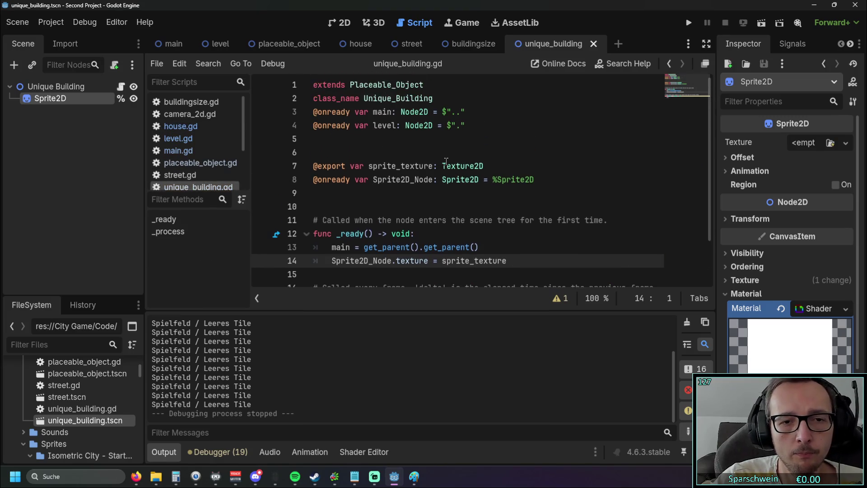
pyautogui.scroll(-2, 445, 163)
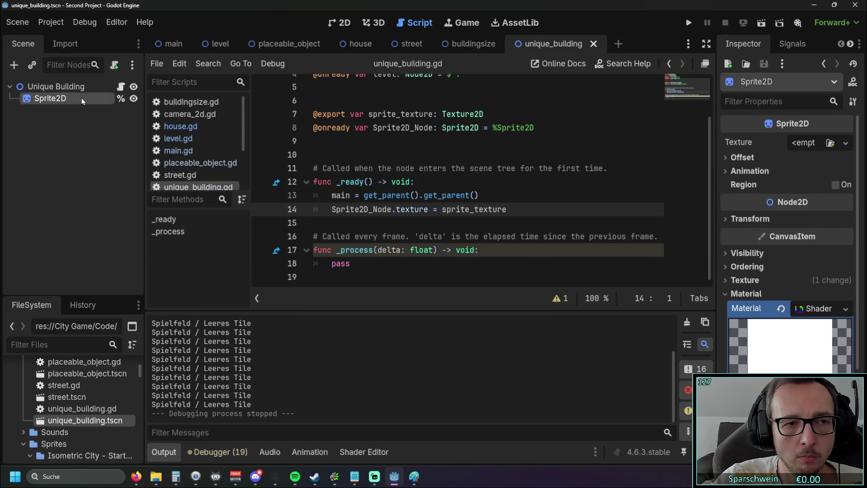
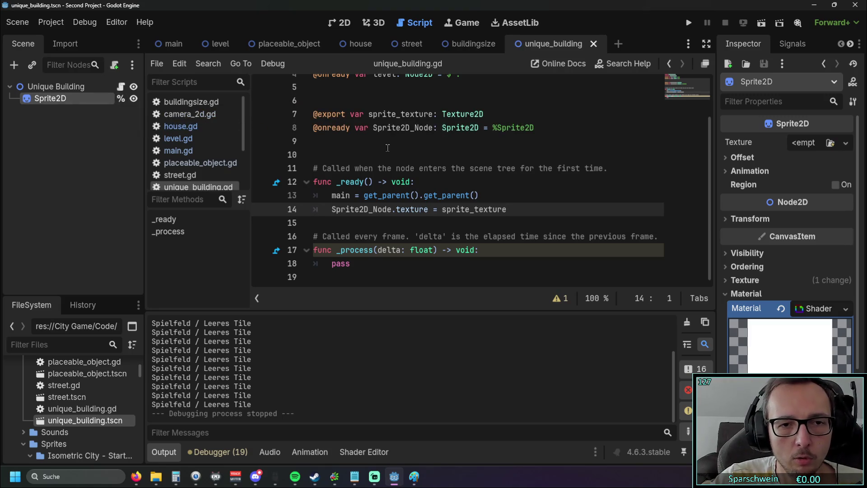
# Test-run the game: build a diagonal row of four red houses and drop a bomb
pyautogui.scroll(2, 387, 147)
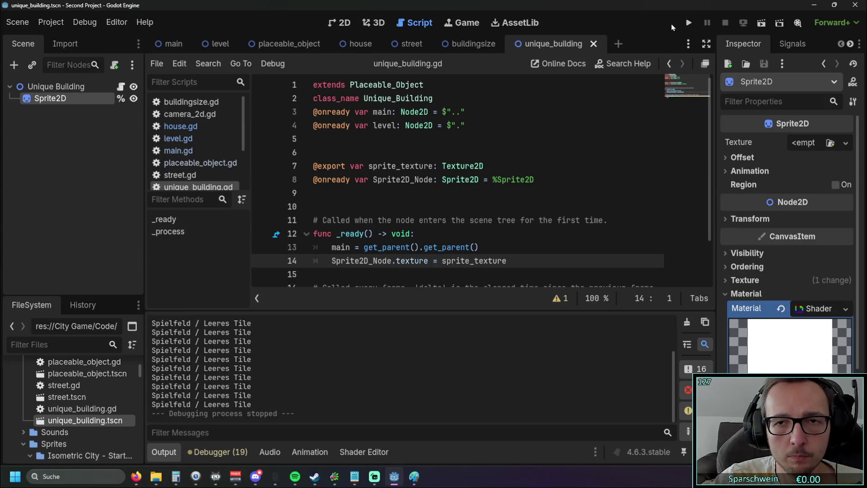
pyautogui.click(688, 22)
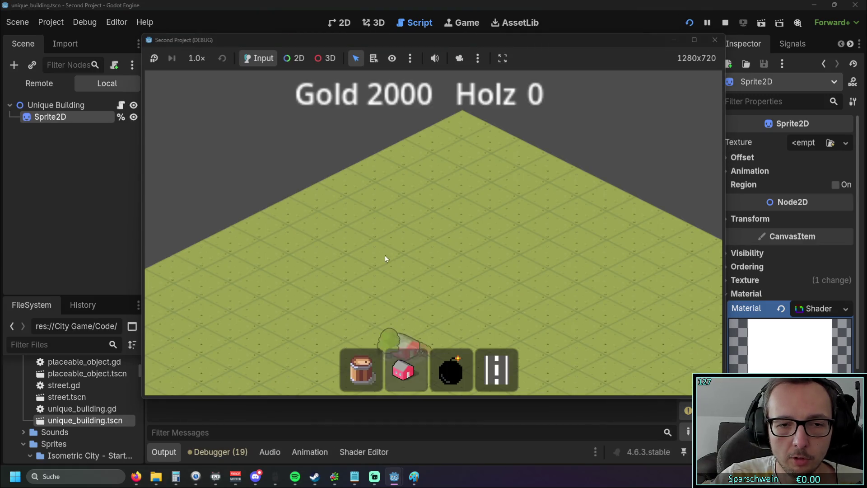
pyautogui.moveTo(384, 255)
pyautogui.mouseDown()
pyautogui.moveTo(412, 232)
pyautogui.moveTo(461, 212)
pyautogui.mouseUp()
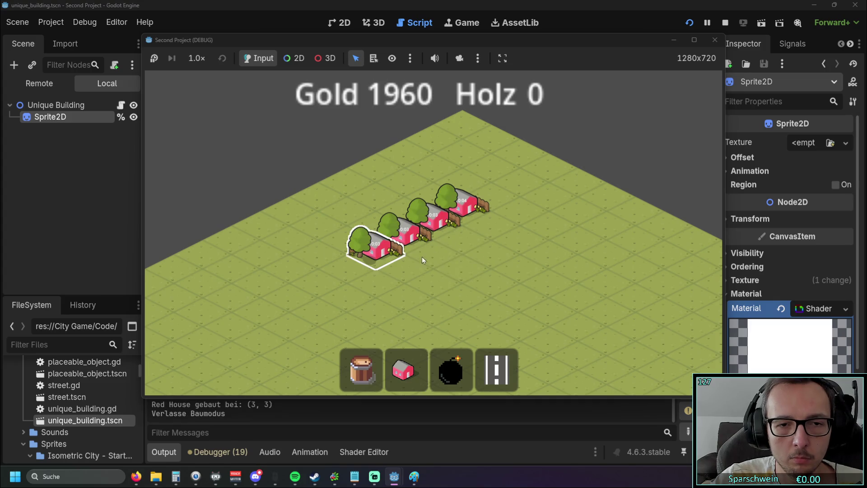
pyautogui.scroll(1, 422, 257)
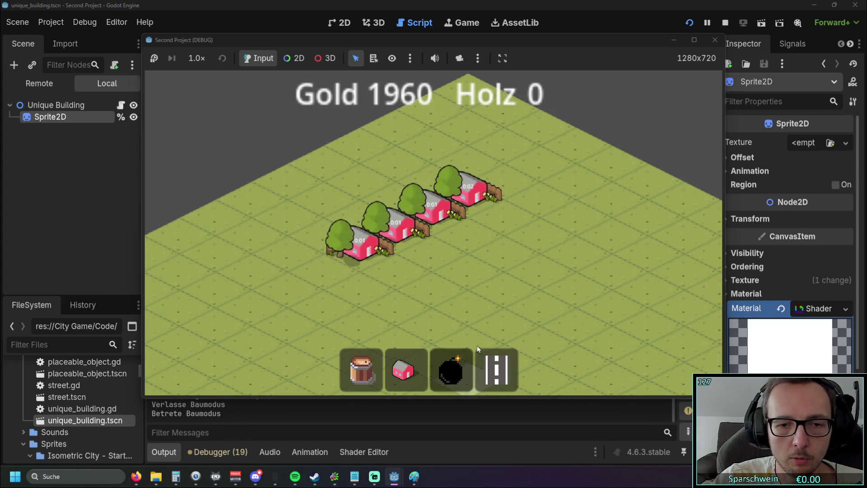
pyautogui.click(576, 290)
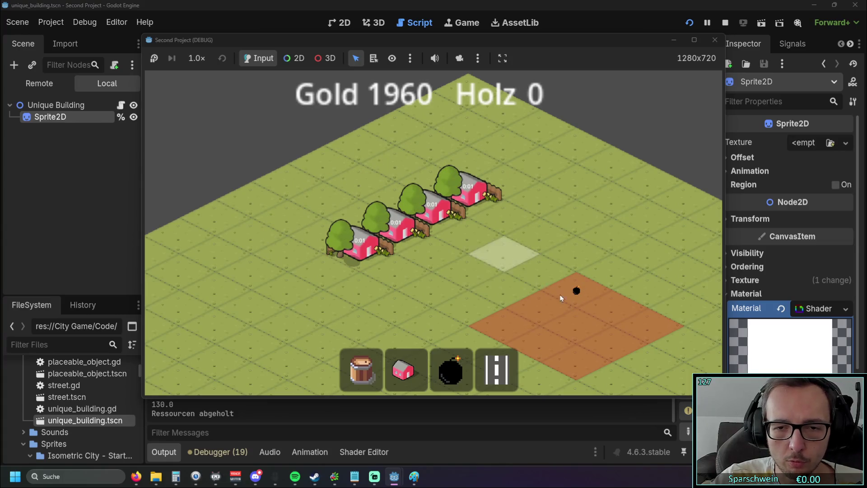
pyautogui.moveTo(575, 294); pyautogui.dragTo(558, 257)
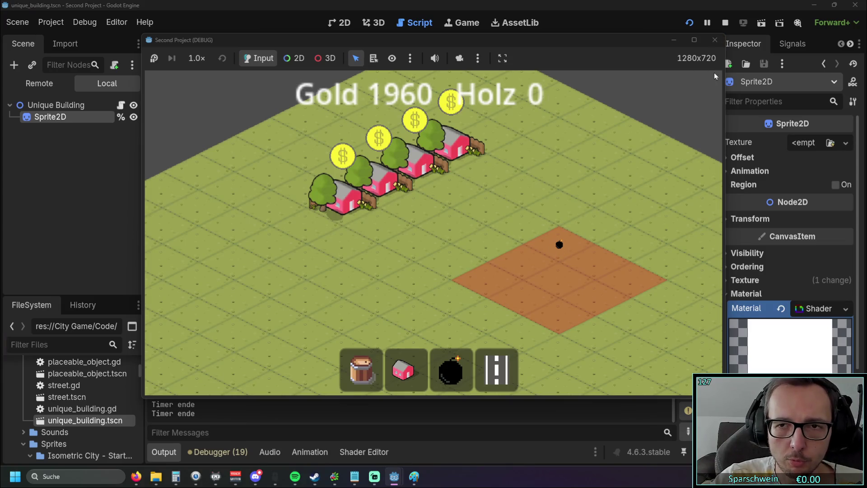
pyautogui.click(715, 39)
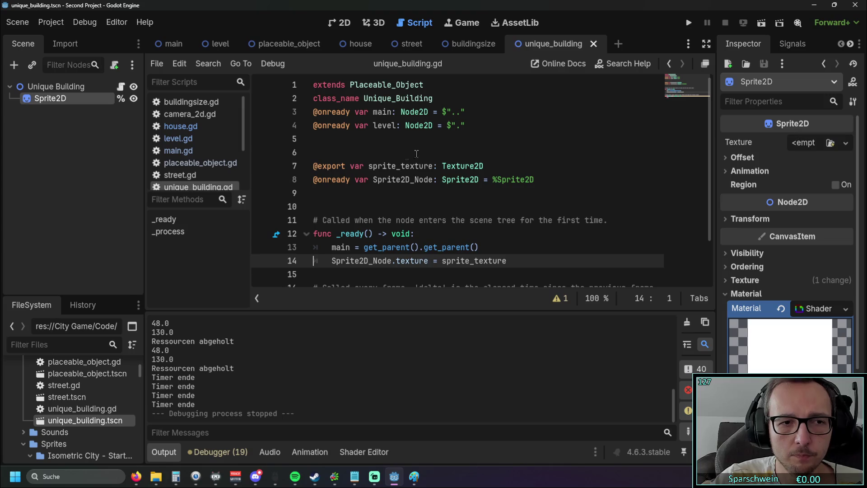
# Look over the house.gd script and the house scene
pyautogui.click(187, 131)
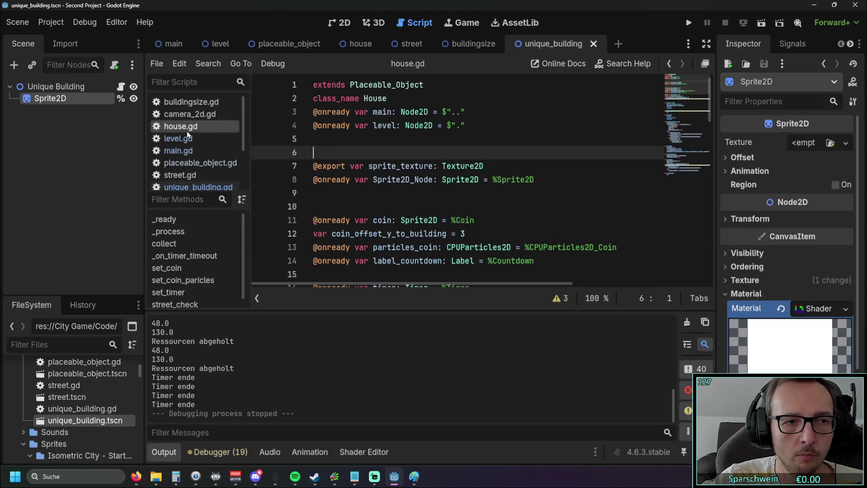
pyautogui.click(357, 43)
pyautogui.click(194, 186)
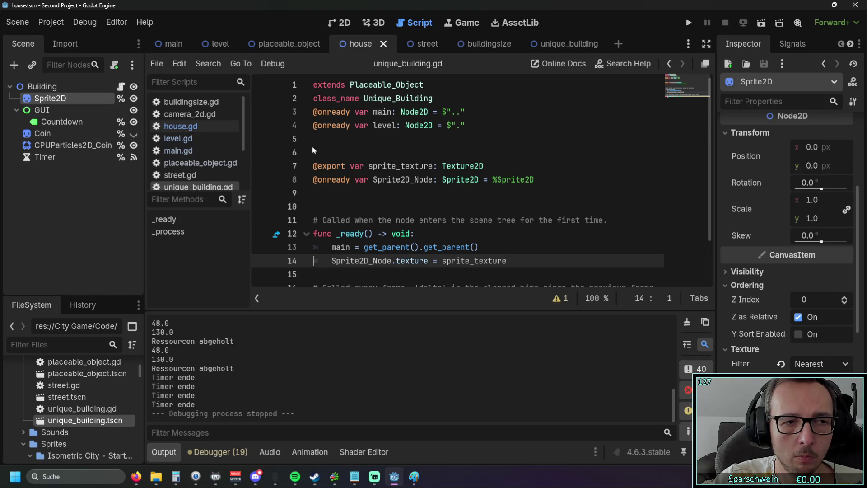
pyautogui.scroll(-2, 408, 174)
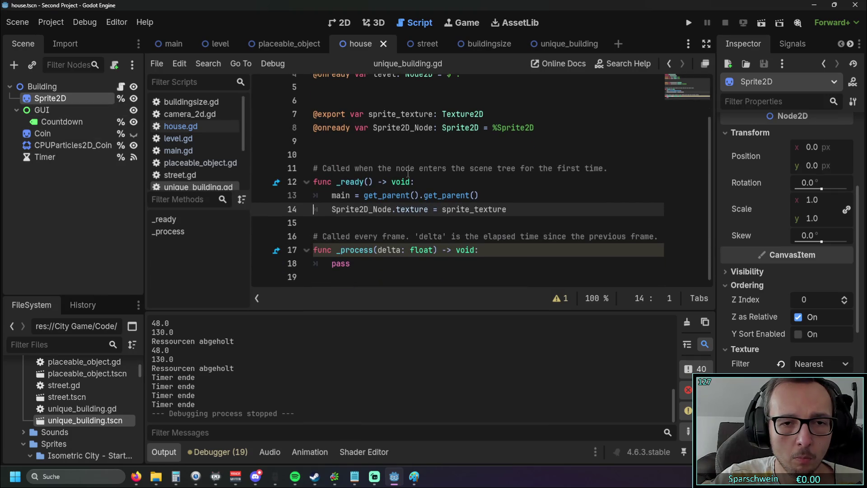
pyautogui.scroll(2, 408, 174)
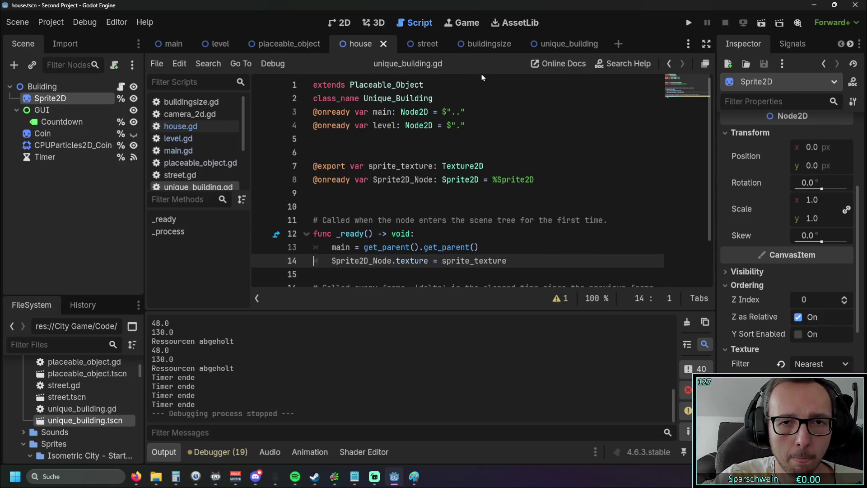
# Open level.gd and jump to its _draw function
pyautogui.click(194, 140)
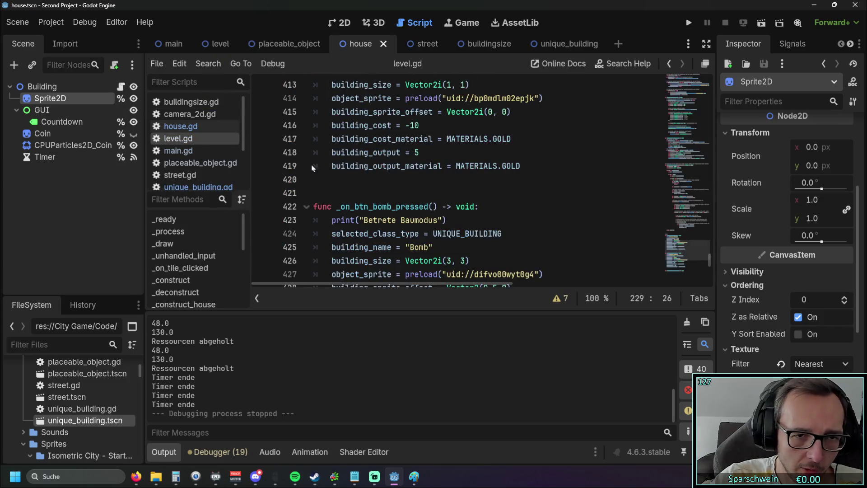
pyautogui.scroll(20, 412, 171)
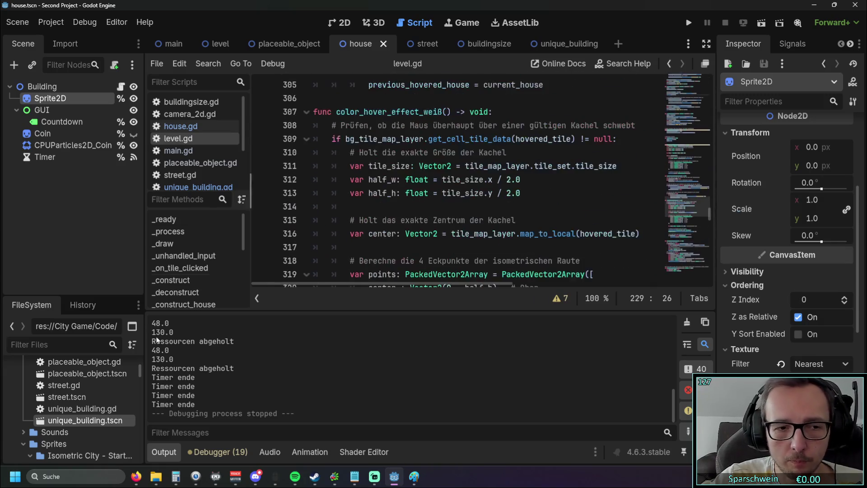
pyautogui.click(184, 243)
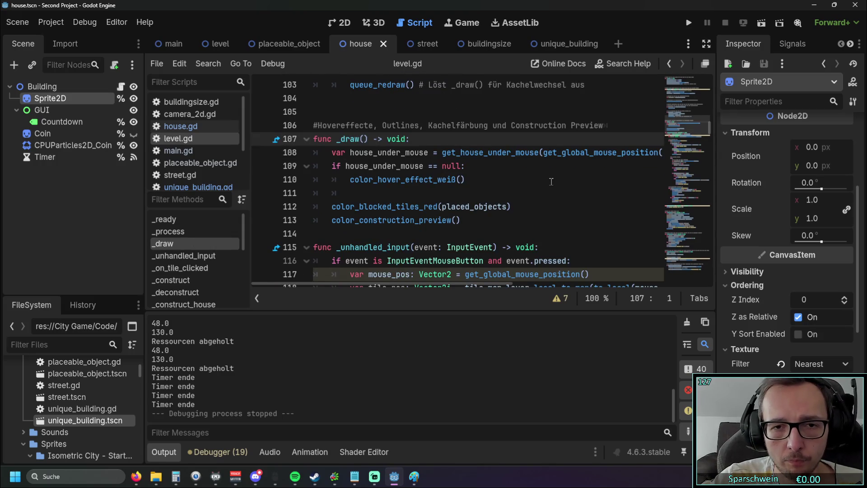
pyautogui.moveTo(410, 284)
pyautogui.mouseDown()
pyautogui.moveTo(471, 284)
pyautogui.moveTo(399, 287)
pyautogui.mouseUp()
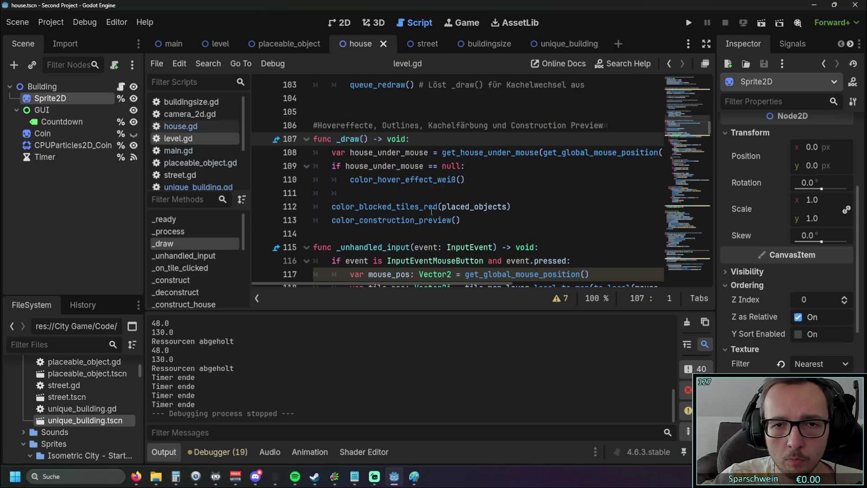
pyautogui.scroll(-2, 481, 194)
pyautogui.scroll(5, 478, 213)
pyautogui.scroll(15, 476, 228)
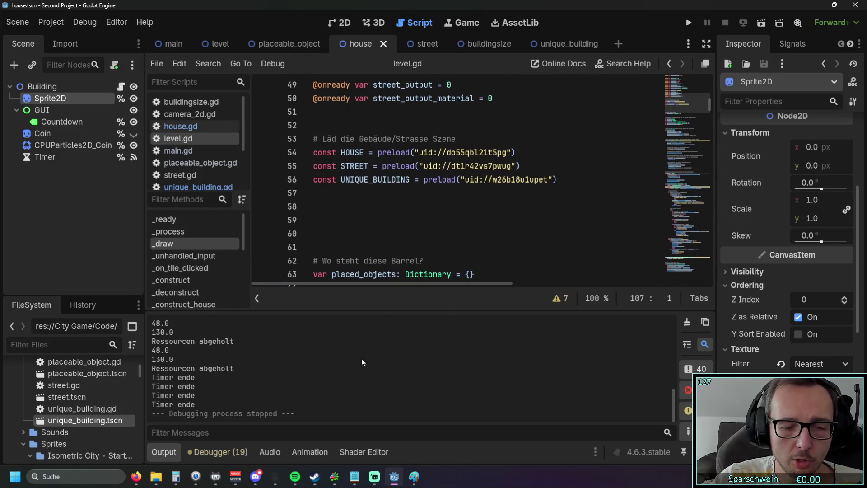
# Hide the output log and scroll through the level.gd code
pyautogui.click(167, 453)
pyautogui.scroll(13, 460, 286)
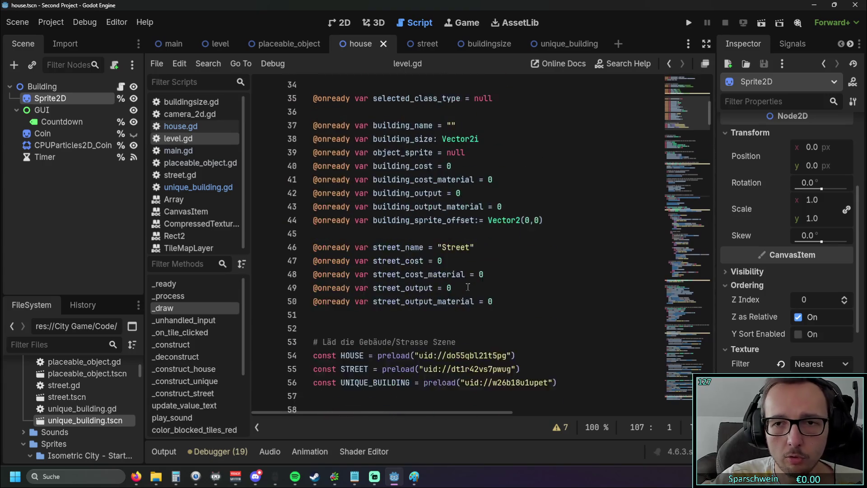
pyautogui.scroll(-20, 461, 287)
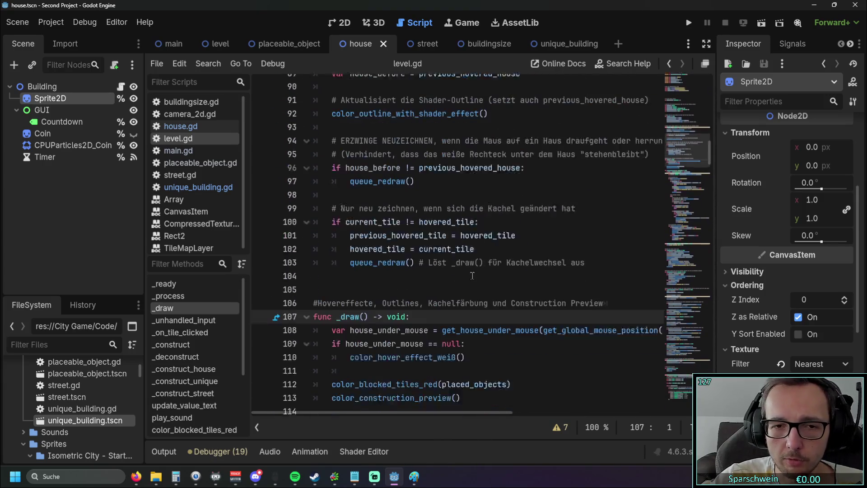
pyautogui.scroll(2, 470, 274)
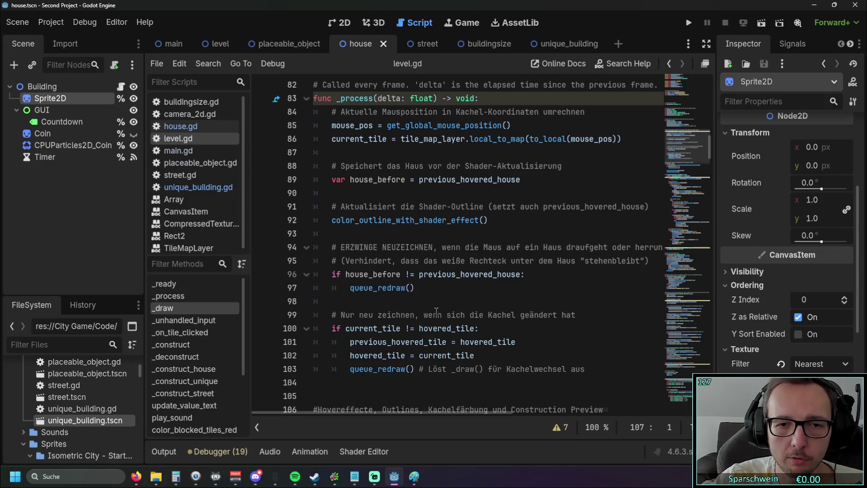
pyautogui.scroll(-2, 451, 281)
pyautogui.scroll(2, 451, 282)
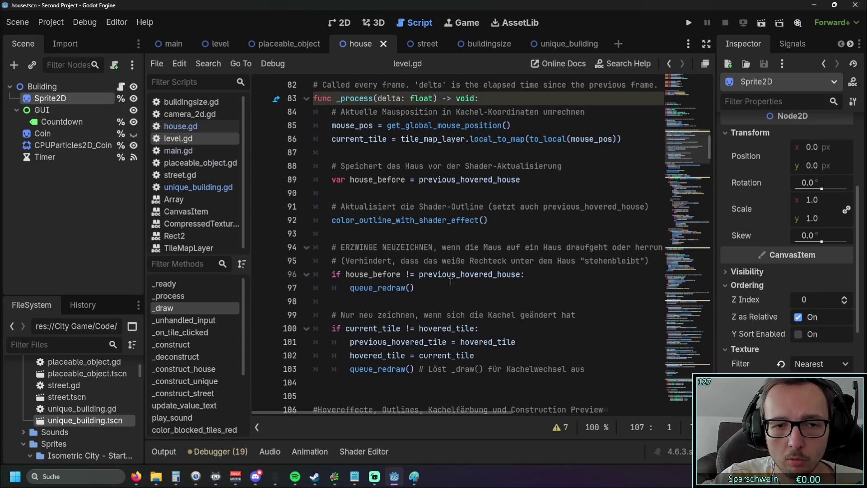
pyautogui.scroll(3, 451, 281)
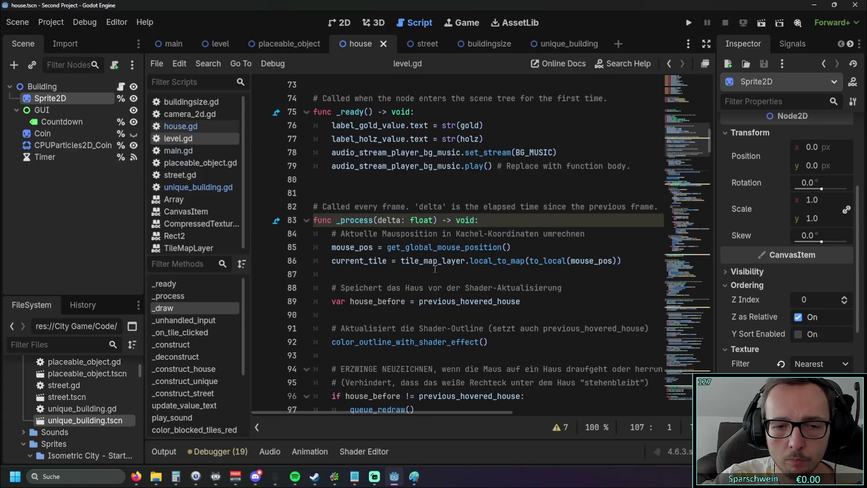
pyautogui.scroll(-7, 435, 269)
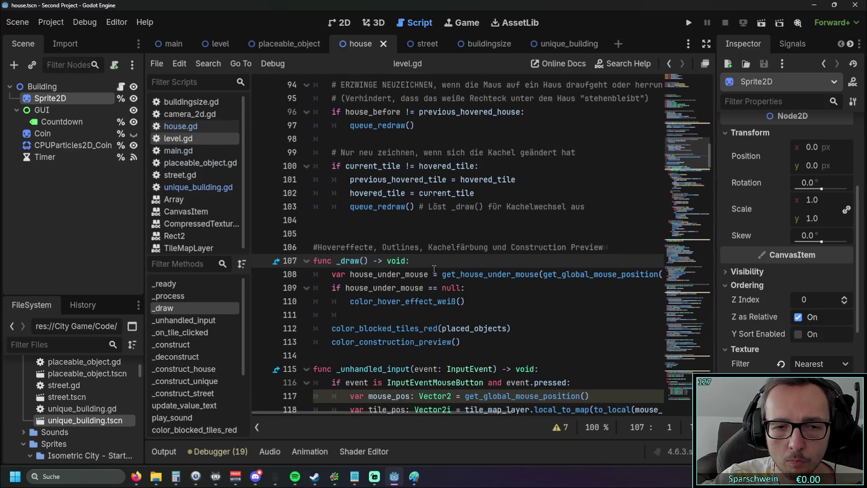
pyautogui.scroll(-2, 442, 267)
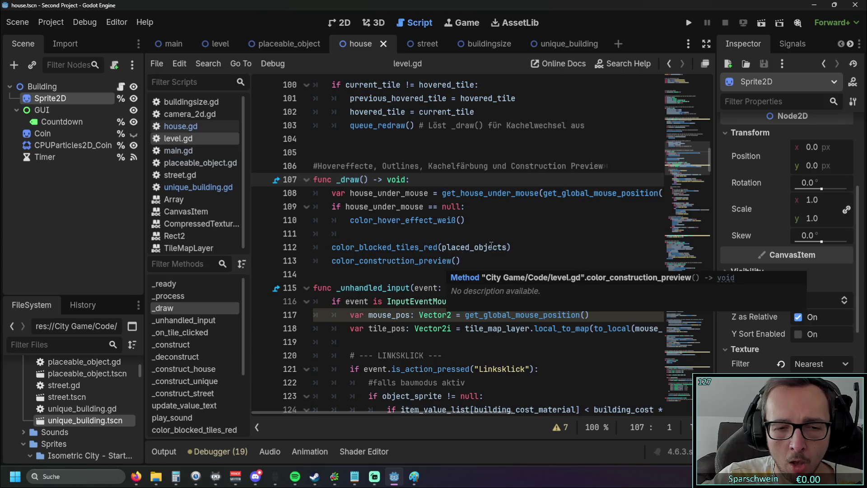
pyautogui.scroll(-3, 442, 266)
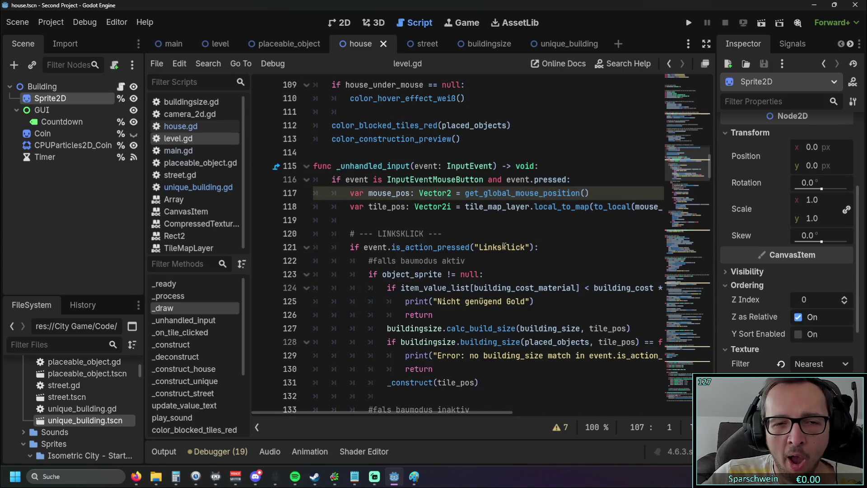
pyautogui.scroll(-3, 504, 246)
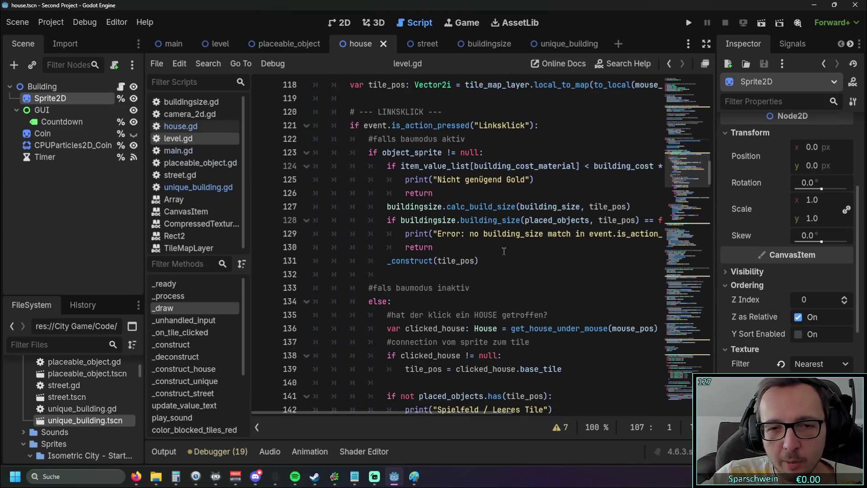
pyautogui.scroll(-3, 504, 252)
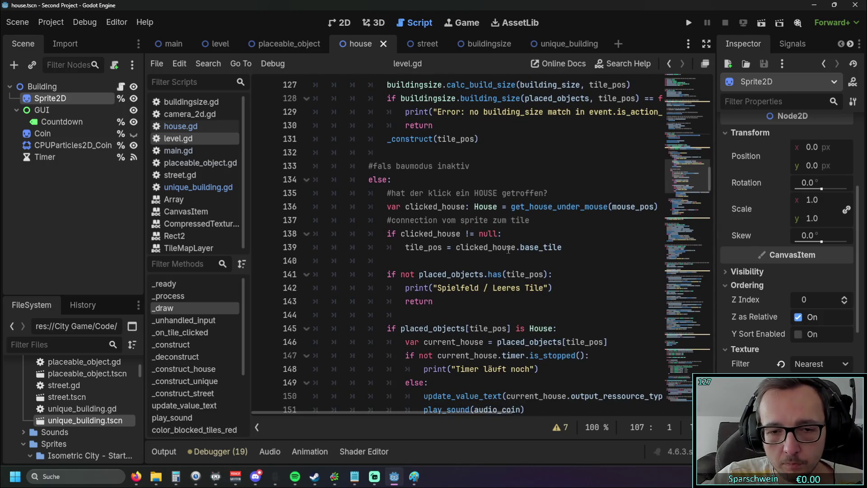
pyautogui.scroll(-2, 509, 250)
pyautogui.scroll(-4, 508, 249)
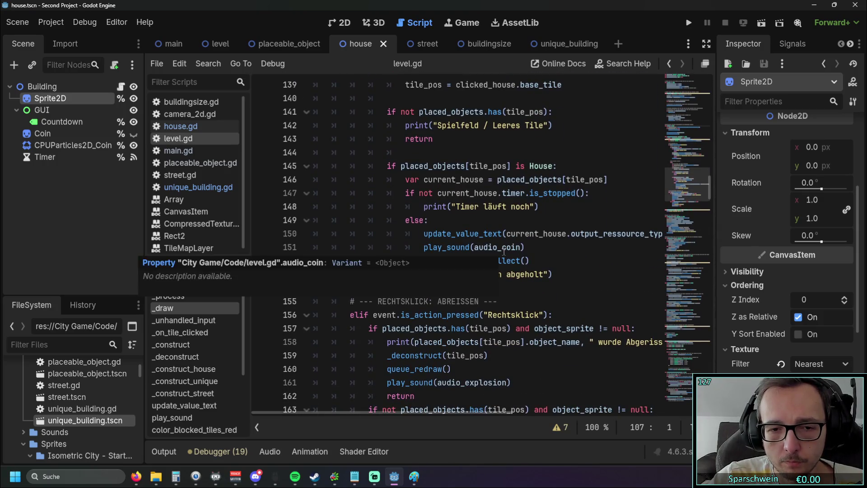
pyautogui.scroll(-8, 503, 251)
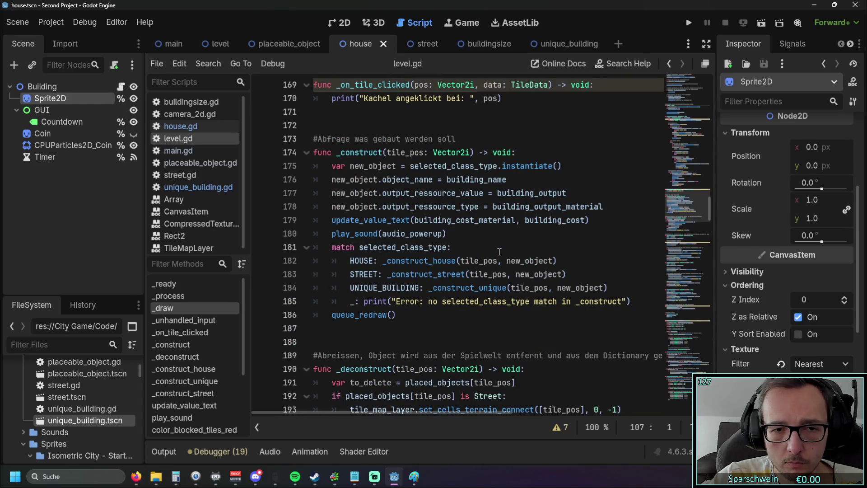
# Check the lines after queue_redraw() in _construct and placed_objects.erase(i) in _deconstruct
pyautogui.click(357, 248)
pyautogui.click(404, 315)
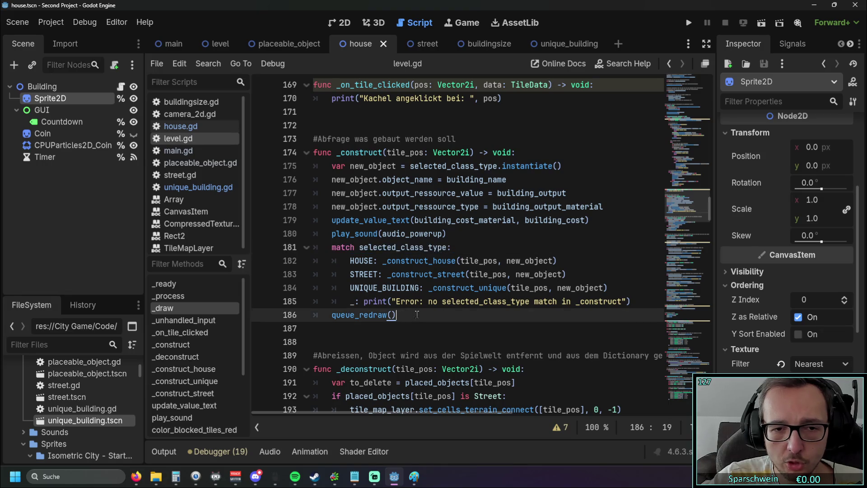
pyautogui.scroll(-2, 415, 282)
pyautogui.scroll(-2, 416, 282)
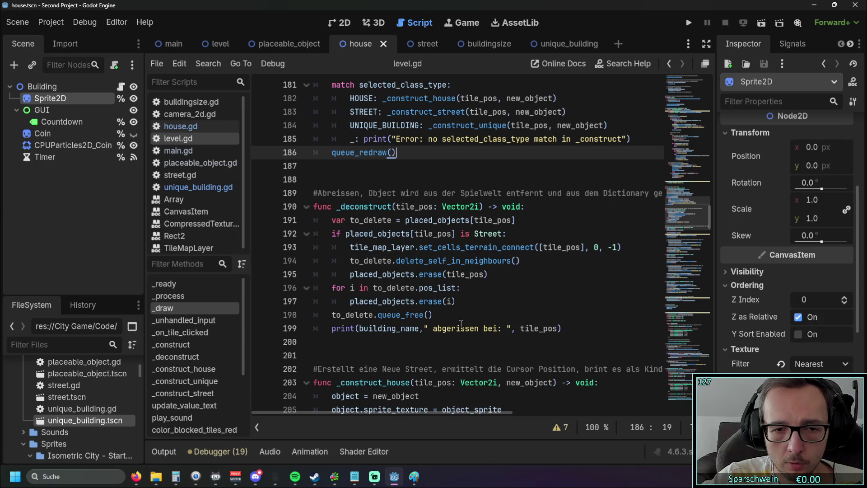
pyautogui.moveTo(459, 316); pyautogui.dragTo(350, 247)
pyautogui.click(457, 302)
# Scroll down to the current_house declaration in the hover-outline function
pyautogui.scroll(-4, 465, 277)
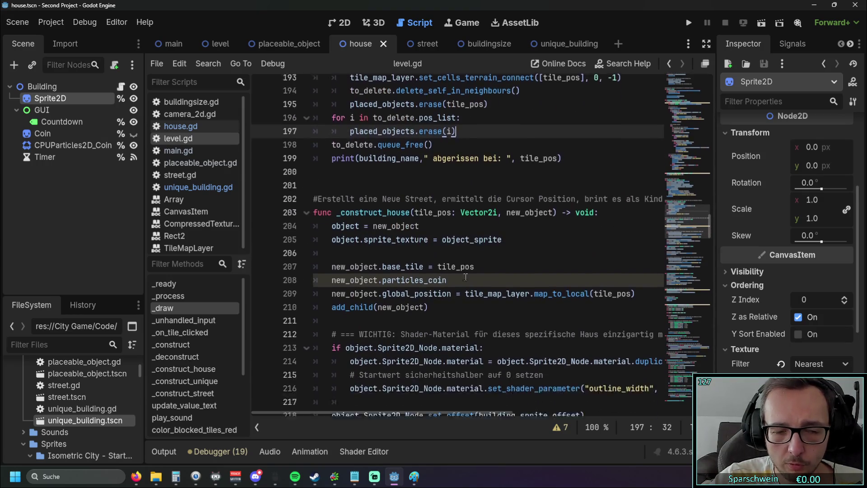
pyautogui.scroll(-1, 465, 277)
pyautogui.scroll(-11, 458, 281)
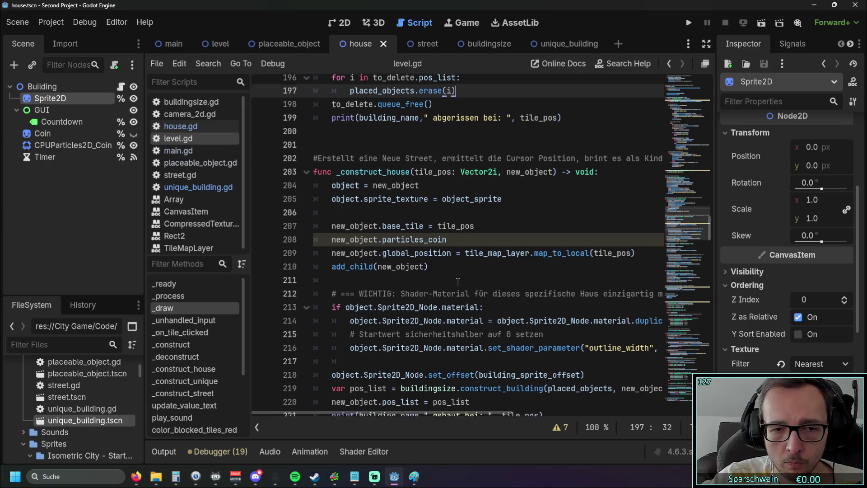
pyautogui.scroll(-4, 458, 280)
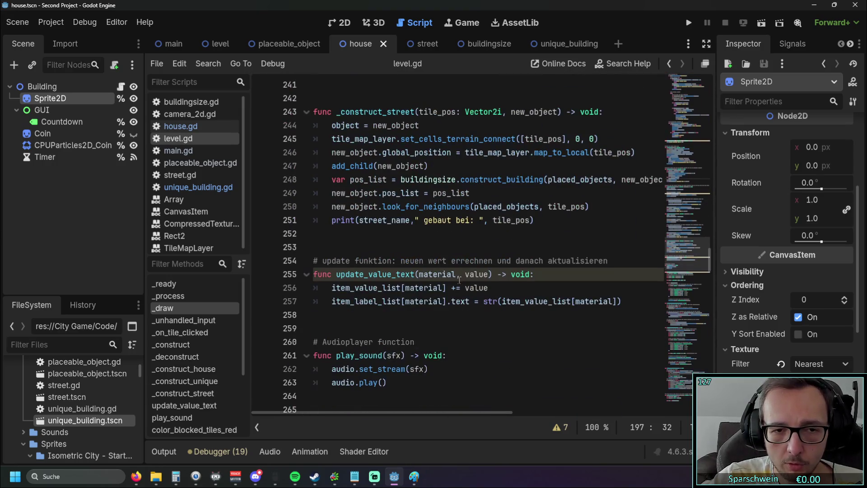
pyautogui.scroll(-8, 465, 277)
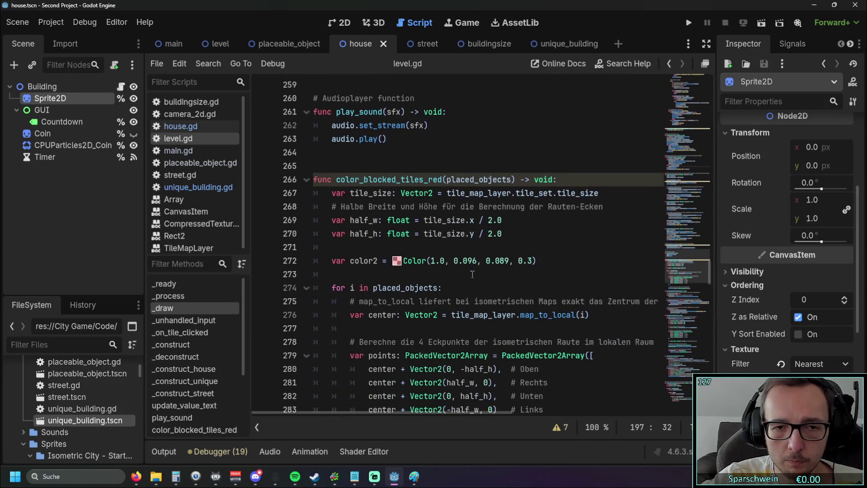
pyautogui.scroll(-4, 477, 273)
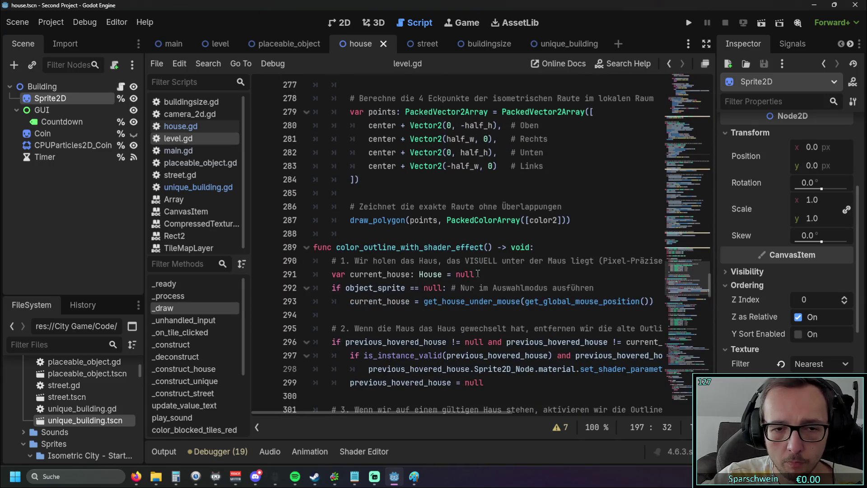
pyautogui.scroll(-4, 478, 273)
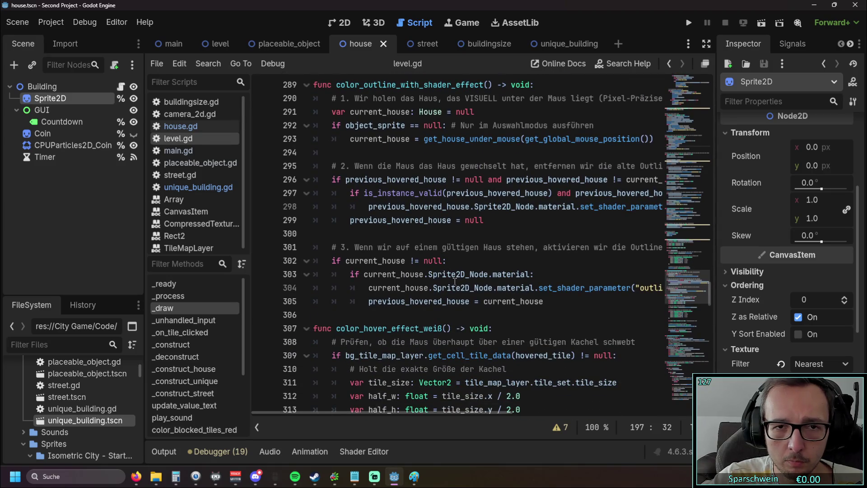
pyautogui.moveTo(388, 414)
pyautogui.mouseDown()
pyautogui.moveTo(399, 413)
pyautogui.moveTo(380, 412)
pyautogui.mouseUp()
pyautogui.scroll(1, 495, 155)
# Append 'or Unique_Building = null' to the current_house declaration on line 291
pyautogui.click(495, 155)
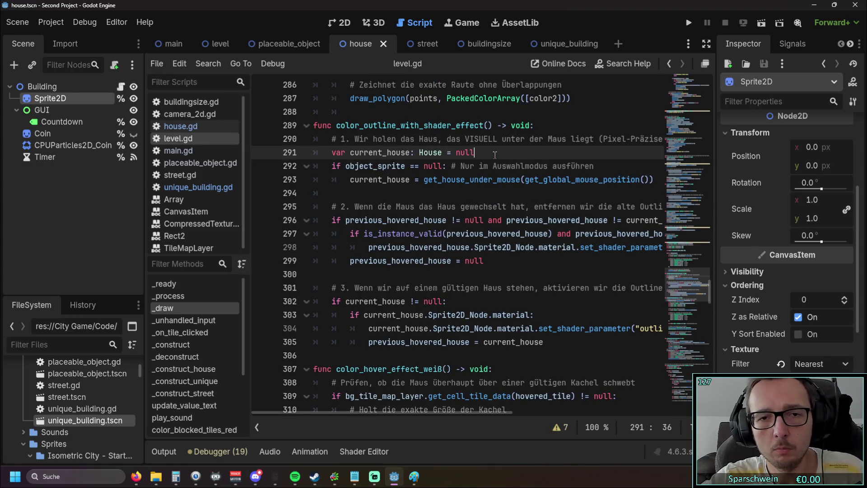
pyautogui.write(' or ')
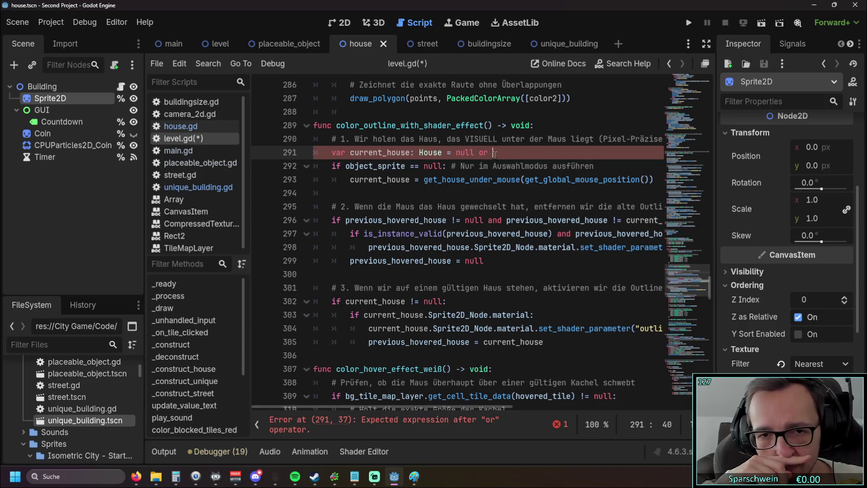
pyautogui.write('Unique')
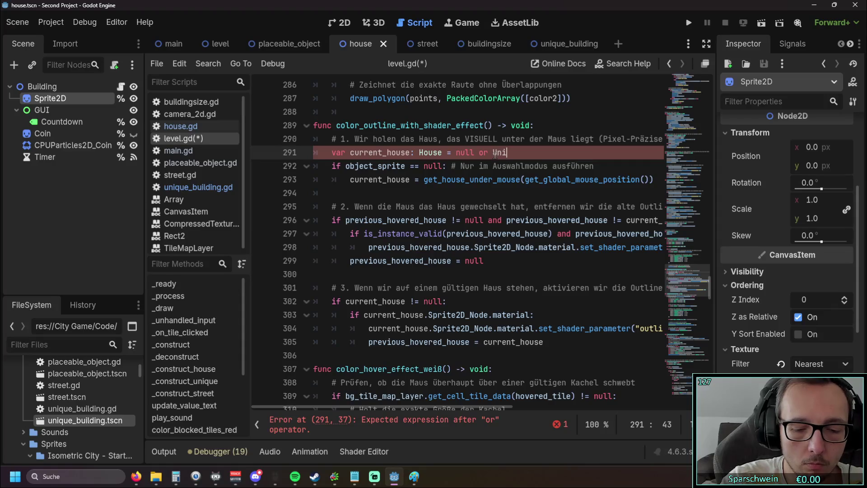
pyautogui.press('Down')
pyautogui.press('Down')
pyautogui.press('Return')
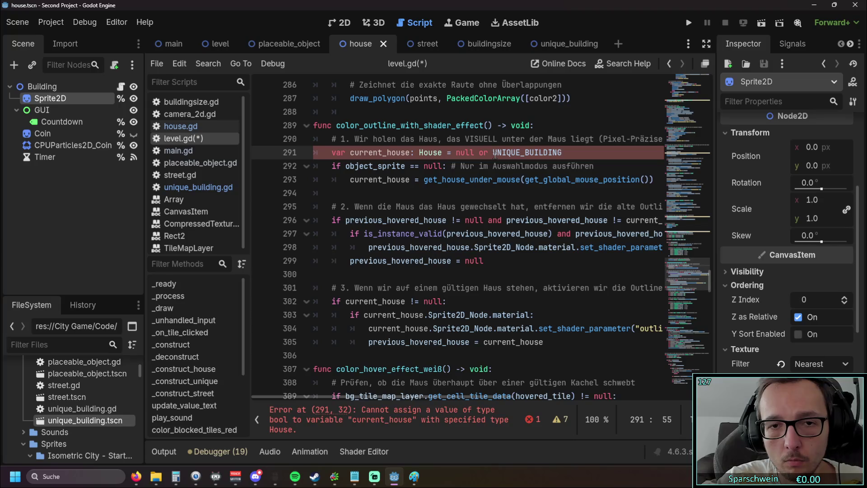
pyautogui.press('BackSpace')
pyautogui.press('BackSpace')
pyautogui.press('BackSpace')
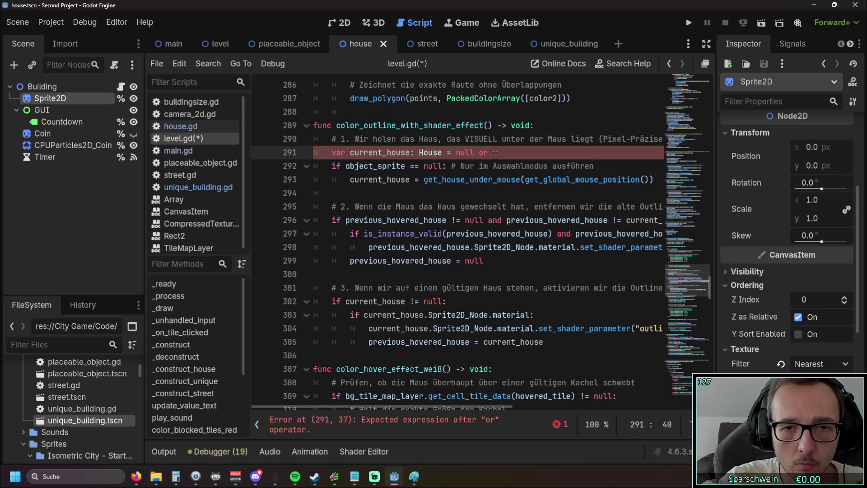
pyautogui.write('Uni')
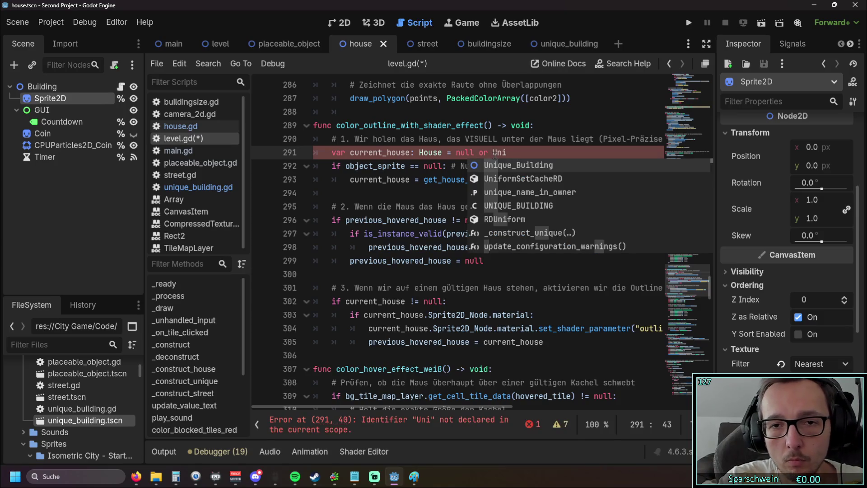
pyautogui.press('Return')
pyautogui.write('= ')
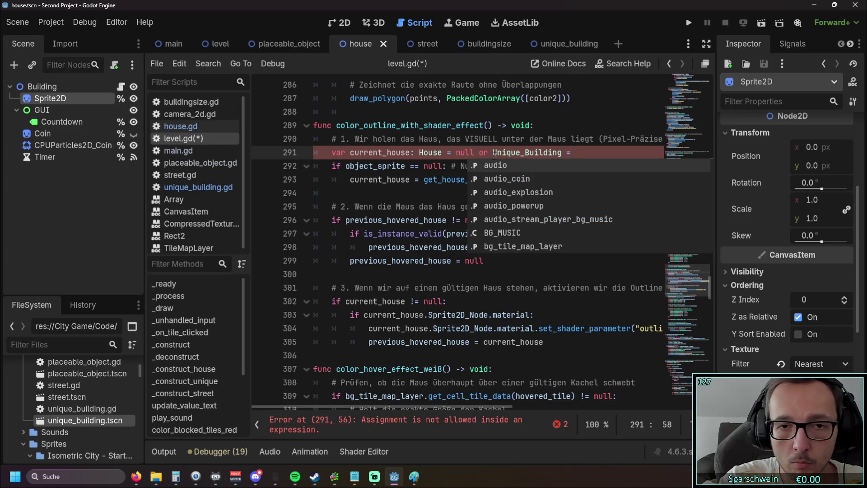
pyautogui.write('Null')
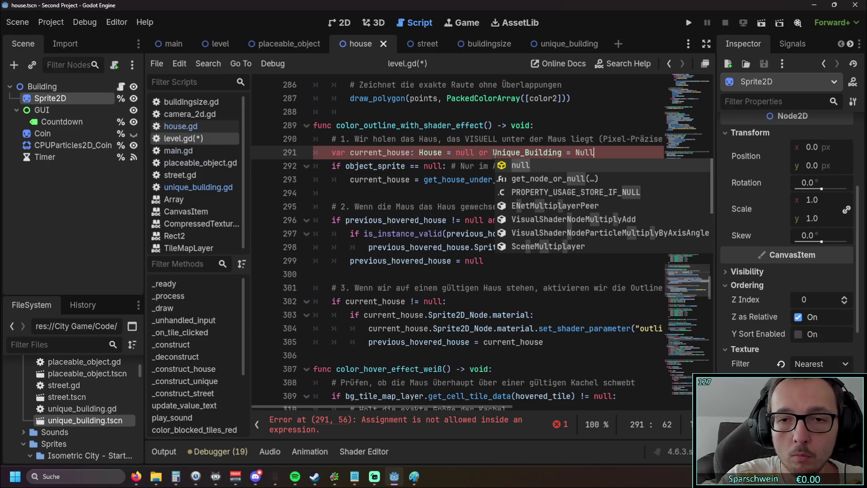
pyautogui.press('Return')
# Insert a blank line above the current_house declaration
pyautogui.click(430, 191)
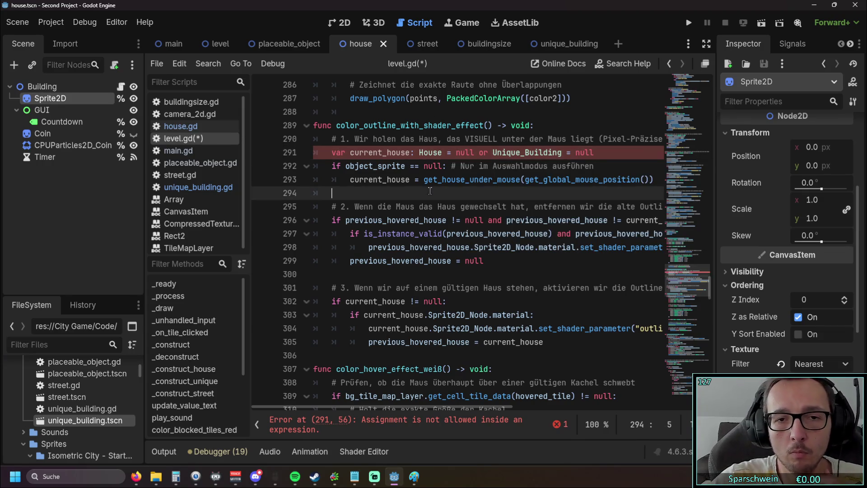
pyautogui.scroll(1, 442, 198)
pyautogui.moveTo(375, 406)
pyautogui.mouseDown()
pyautogui.moveTo(388, 403)
pyautogui.moveTo(375, 403)
pyautogui.mouseUp()
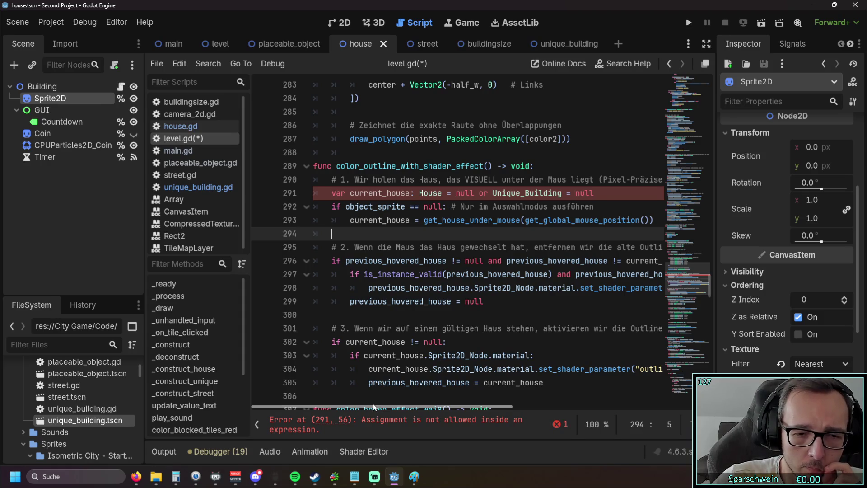
pyautogui.moveTo(408, 282)
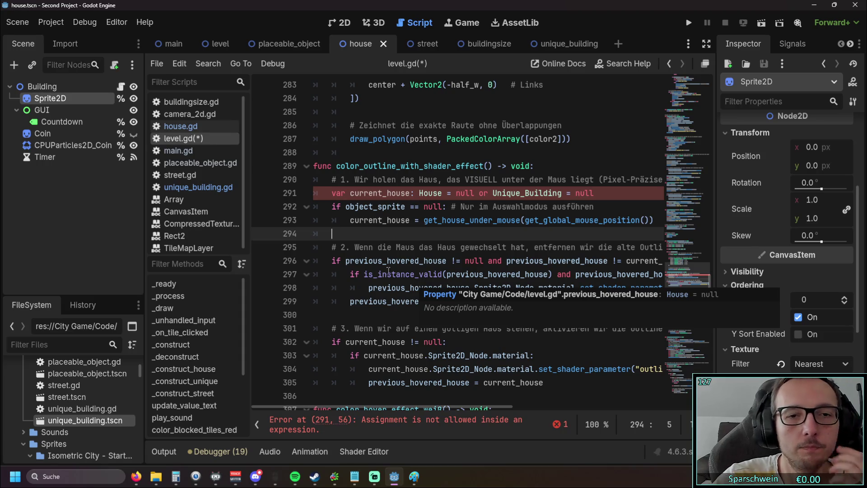
pyautogui.moveTo(380, 405)
pyautogui.mouseDown()
pyautogui.moveTo(542, 405)
pyautogui.moveTo(497, 405)
pyautogui.mouseUp()
pyautogui.click(583, 179)
pyautogui.press('Return')
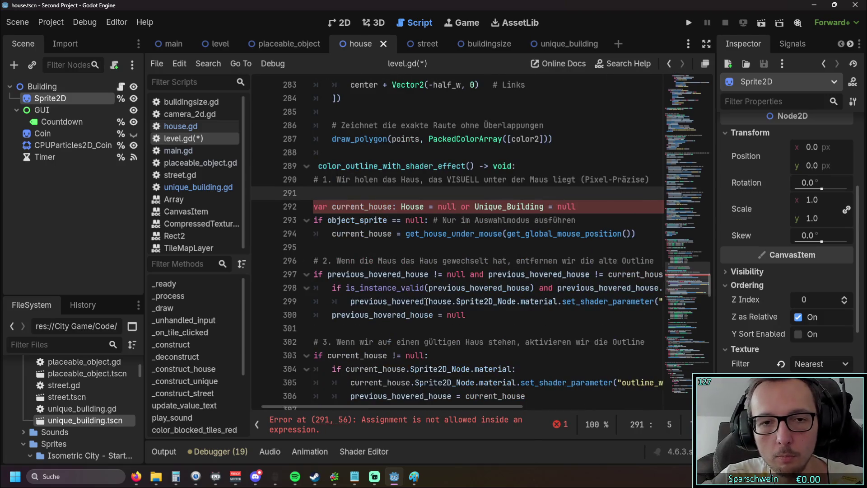
# Type 'match' on line 291 and select 'selected_class_type:' in _construct for reuse
pyautogui.moveTo(298, 406); pyautogui.dragTo(287, 406)
pyautogui.write('match')
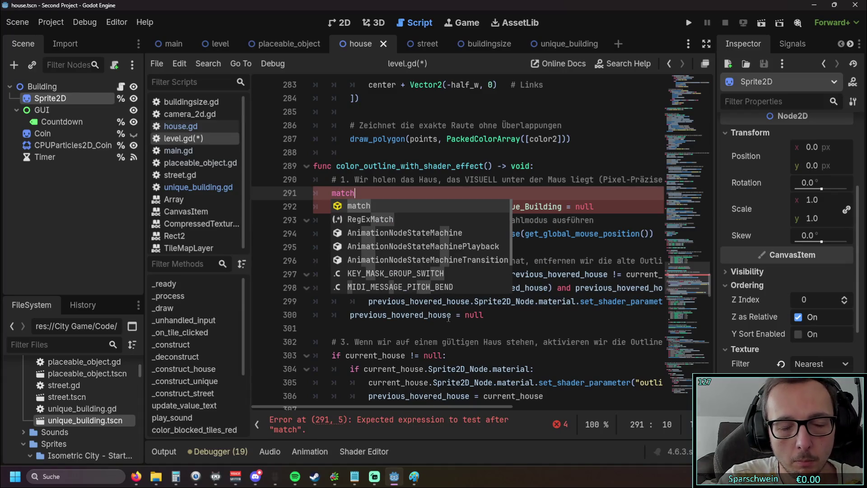
pyautogui.press('BackSpace')
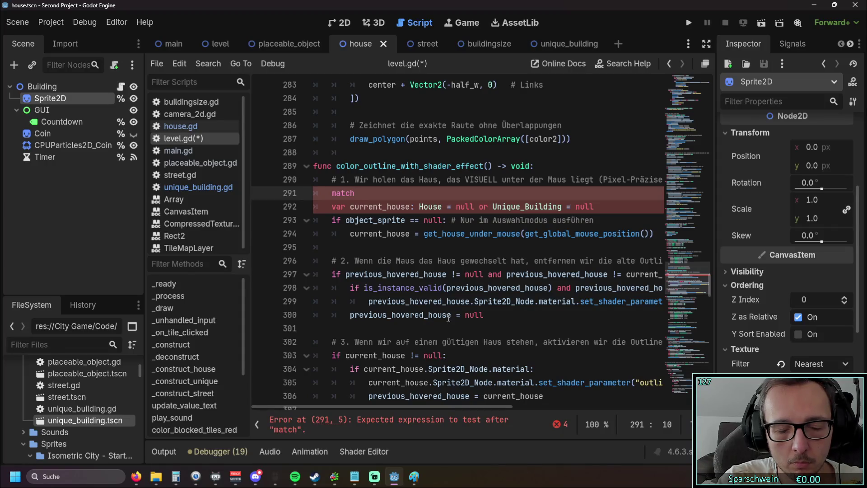
pyautogui.scroll(10, 448, 317)
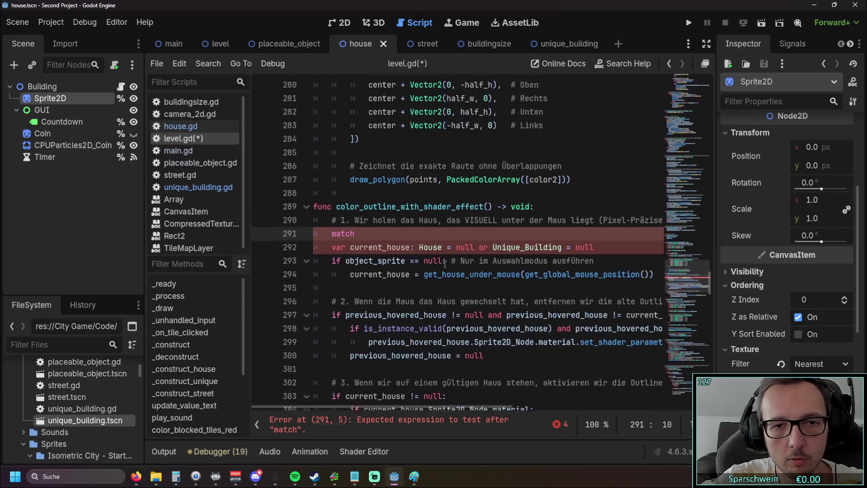
pyautogui.scroll(15, 373, 276)
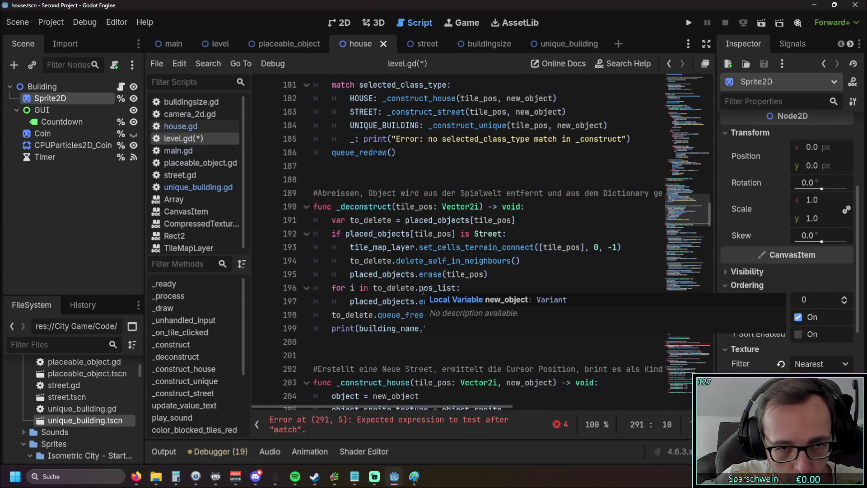
pyautogui.scroll(5, 451, 291)
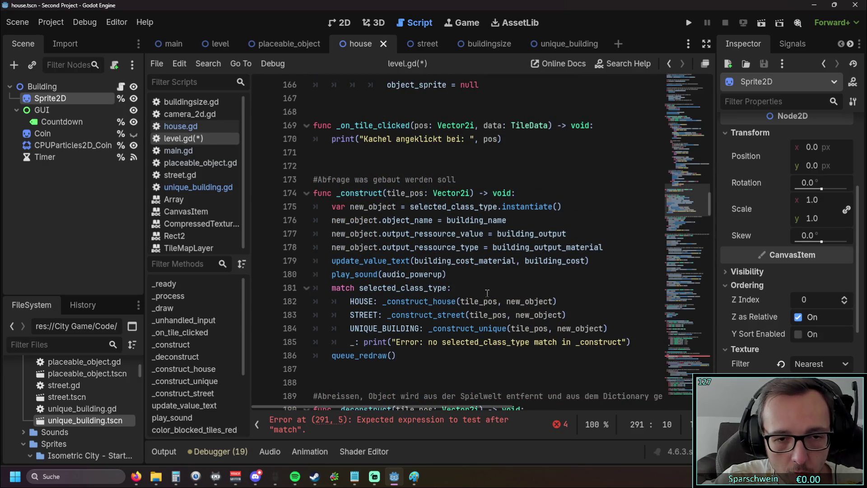
pyautogui.scroll(-1, 486, 293)
pyautogui.moveTo(360, 247); pyautogui.dragTo(452, 247)
pyautogui.hotkey('ctrl', 'c')
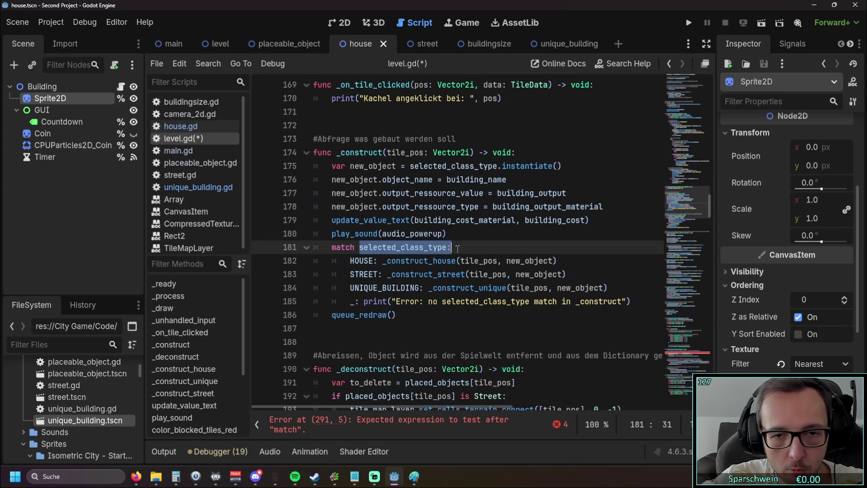
pyautogui.scroll(-1, 424, 291)
pyautogui.scroll(-20, 424, 291)
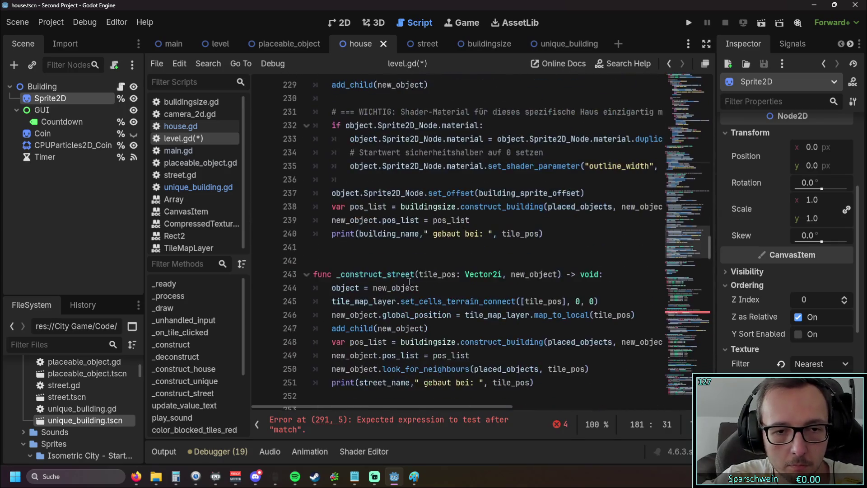
pyautogui.scroll(-10, 376, 273)
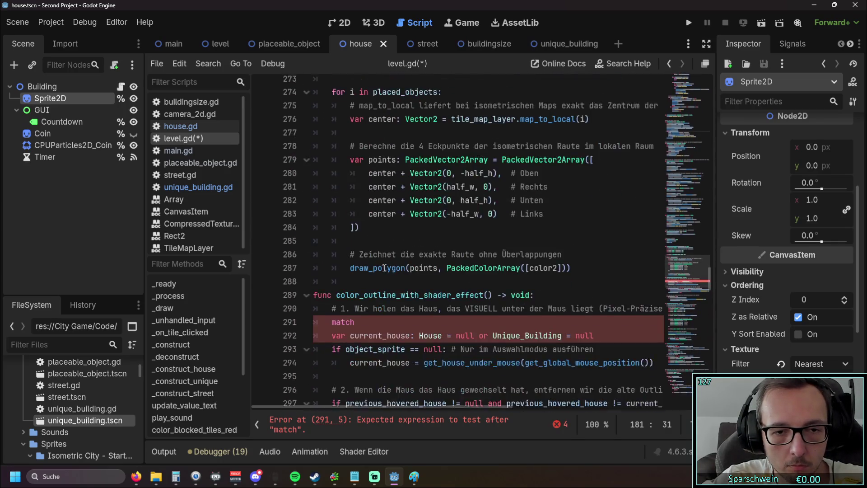
pyautogui.click(365, 233)
# Complete 'match selected_class_type:' and indent the declaration under a 'House:' branch
pyautogui.hotkey('ctrl', 'v')
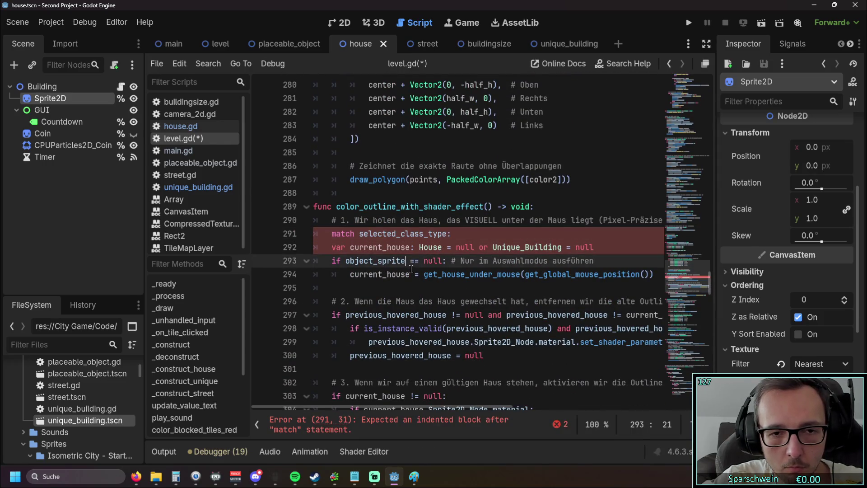
pyautogui.click(332, 247)
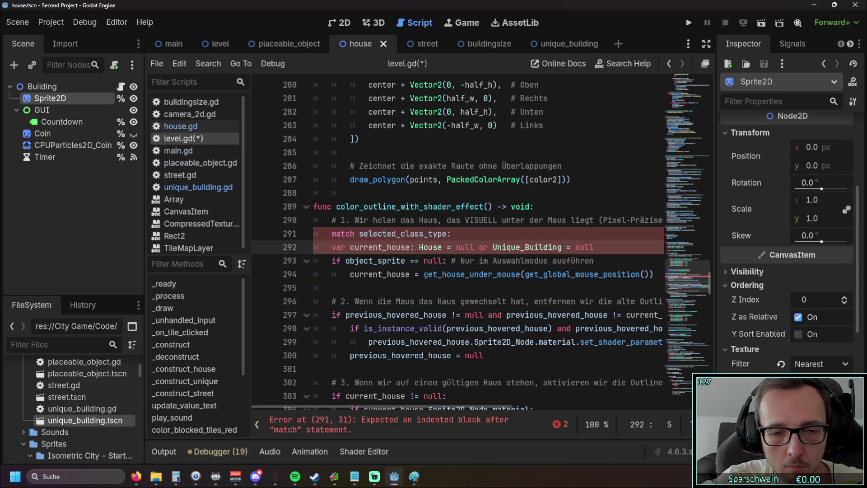
pyautogui.press('Tab')
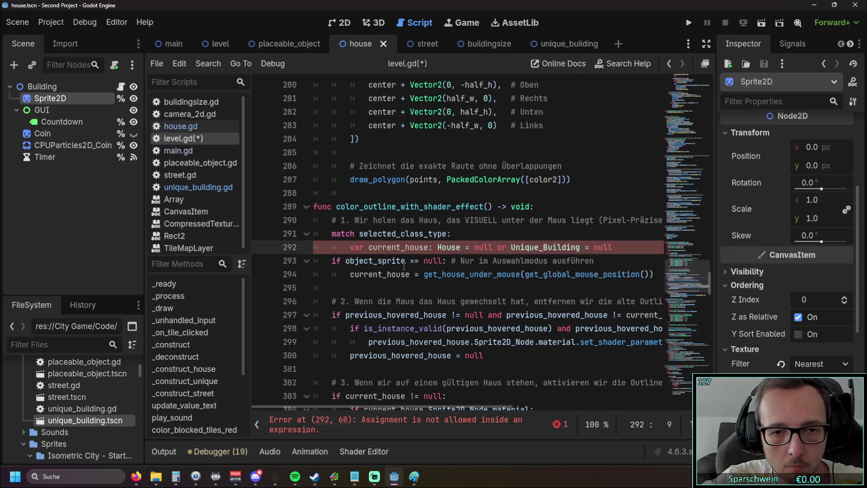
pyautogui.write('House')
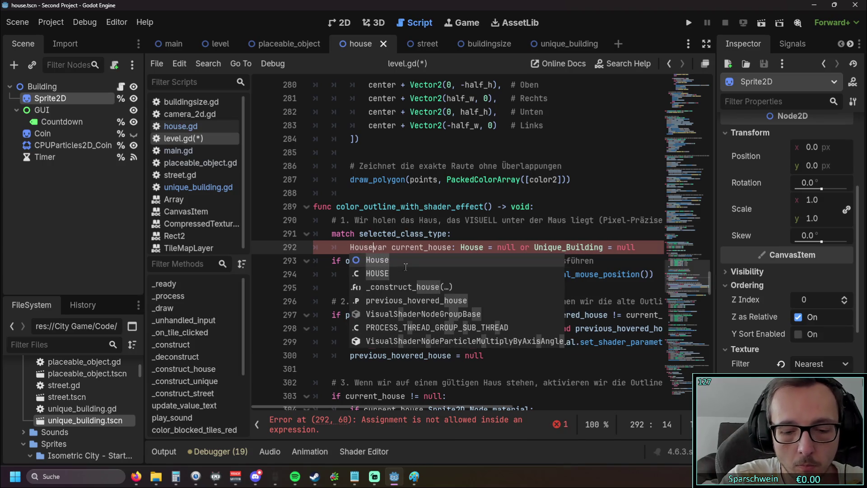
pyautogui.press('Return')
pyautogui.write(':')
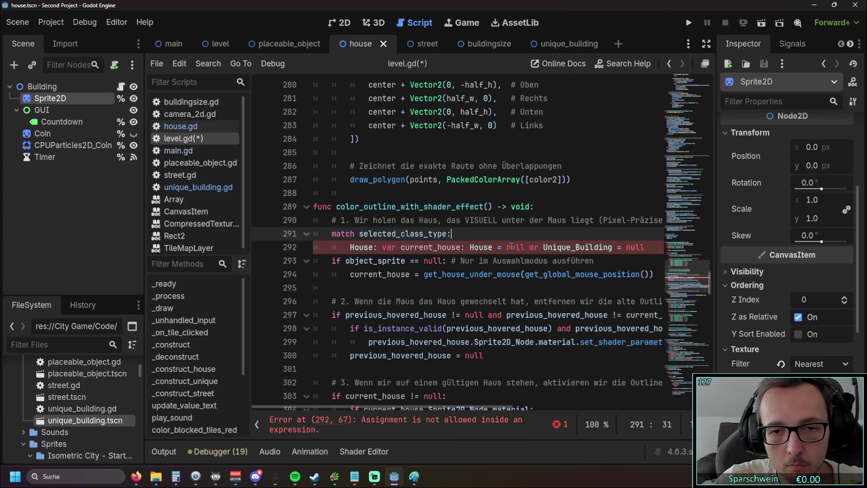
# Add a new line 293 beginning with 'Unique_Building:' below the House branch
pyautogui.doubleClick(499, 247)
pyautogui.click(515, 247)
pyautogui.moveTo(371, 408); pyautogui.dragTo(395, 408)
pyautogui.moveTo(610, 247); pyautogui.dragTo(506, 248)
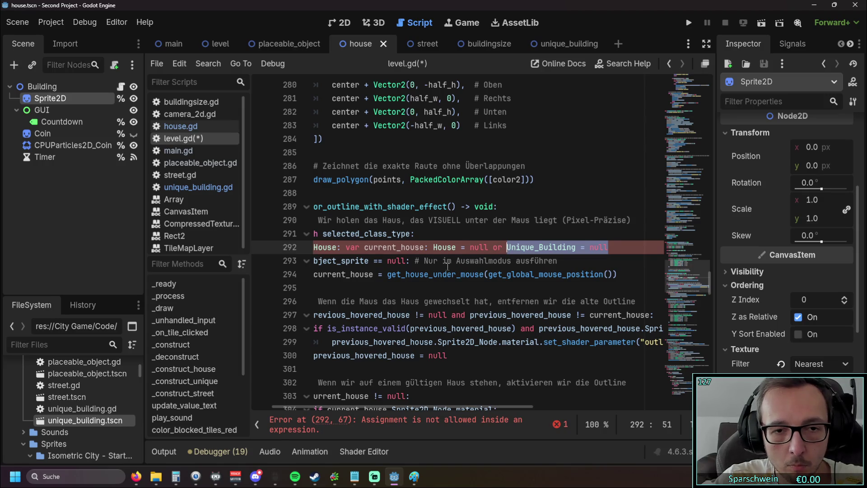
pyautogui.click(456, 248)
pyautogui.click(622, 247)
pyautogui.press('Return')
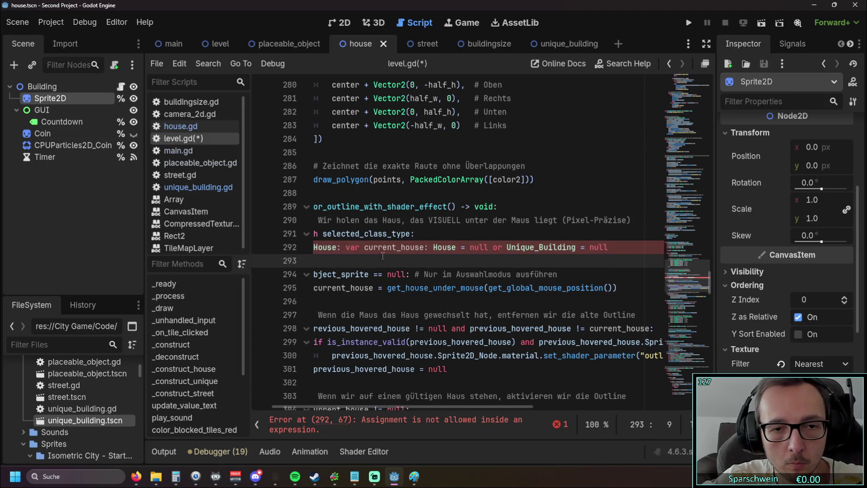
pyautogui.doubleClick(510, 248)
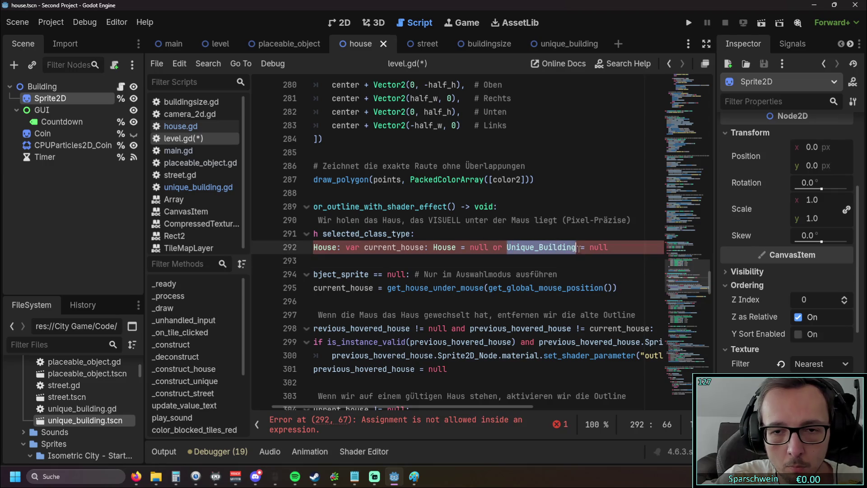
pyautogui.hotkey('ctrl', 'c')
pyautogui.click(385, 263)
pyautogui.hotkey('ctrl', 'v')
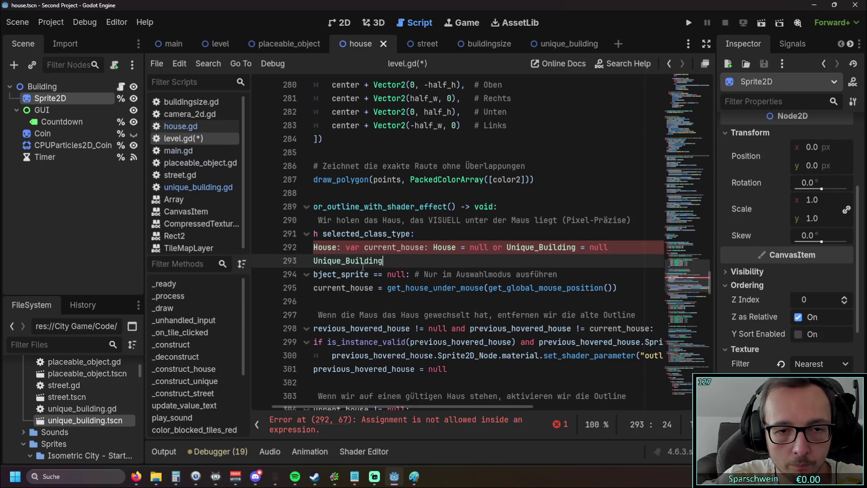
pyautogui.write(':')
# Complete line 293 as 'var current_house: Unique_Building = null'
pyautogui.moveTo(346, 247); pyautogui.dragTo(429, 247)
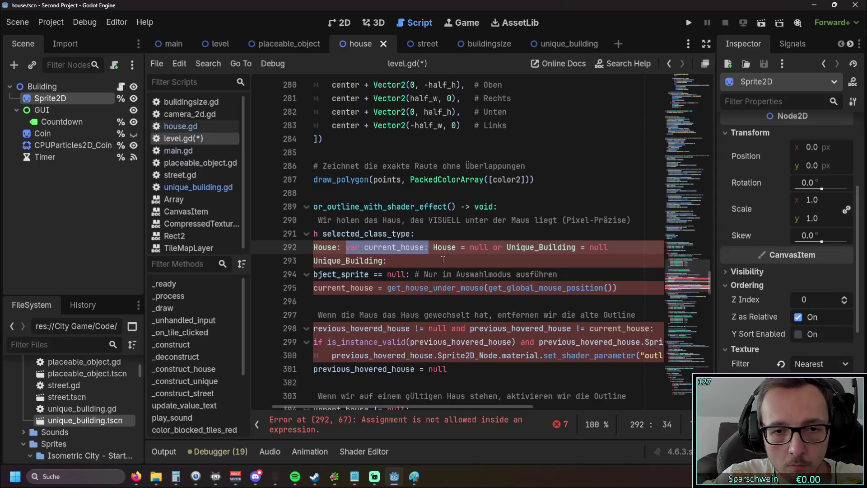
pyautogui.hotkey('ctrl', 'c')
pyautogui.click(442, 260)
pyautogui.hotkey('ctrl', 'v')
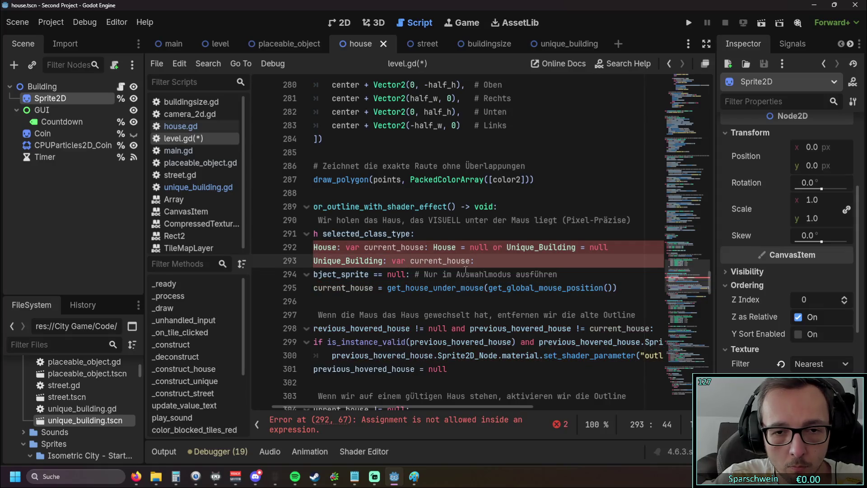
pyautogui.doubleClick(541, 247)
pyautogui.click(496, 262)
pyautogui.hotkey('ctrl', 'v')
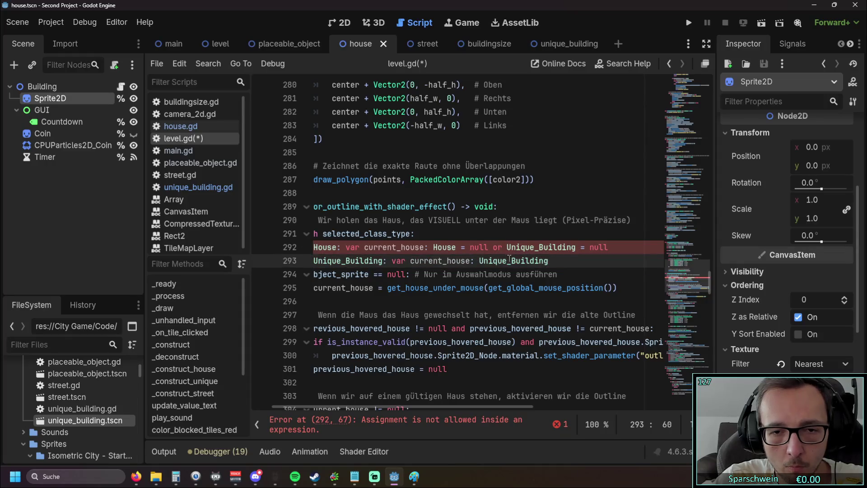
pyautogui.click(590, 248)
pyautogui.moveTo(609, 247); pyautogui.dragTo(507, 247)
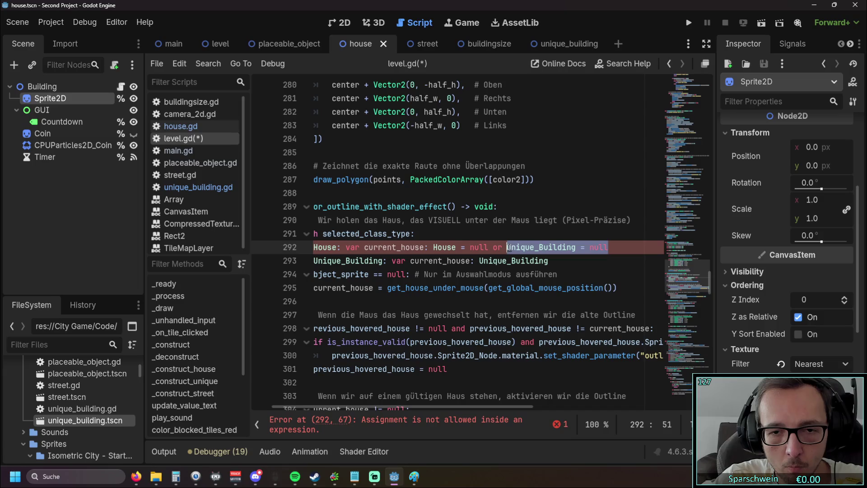
pyautogui.click(554, 262)
pyautogui.write('= null')
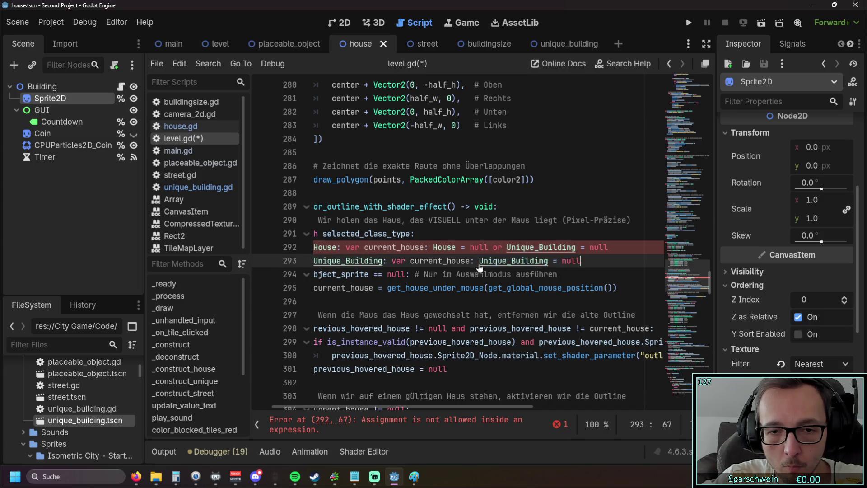
# Delete the 'or Unique_Building' clause from the House branch on line 292
pyautogui.click(609, 246)
pyautogui.keyDown('shift'); pyautogui.click(492, 247); pyautogui.keyUp('shift')
pyautogui.press('BackSpace')
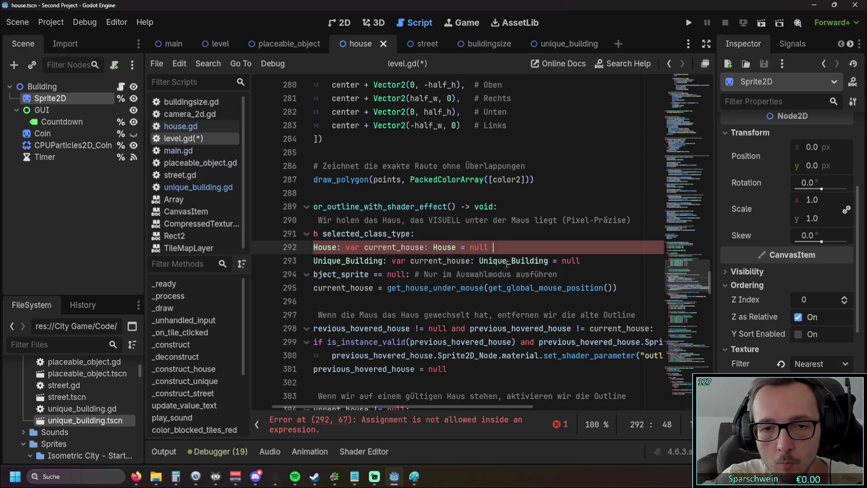
pyautogui.press('Up')
pyautogui.scroll(-1, 517, 235)
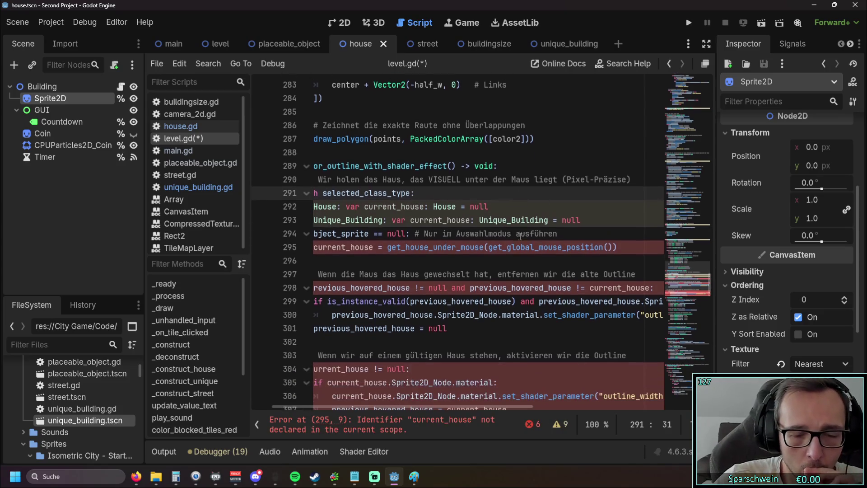
pyautogui.moveTo(381, 408); pyautogui.dragTo(328, 402)
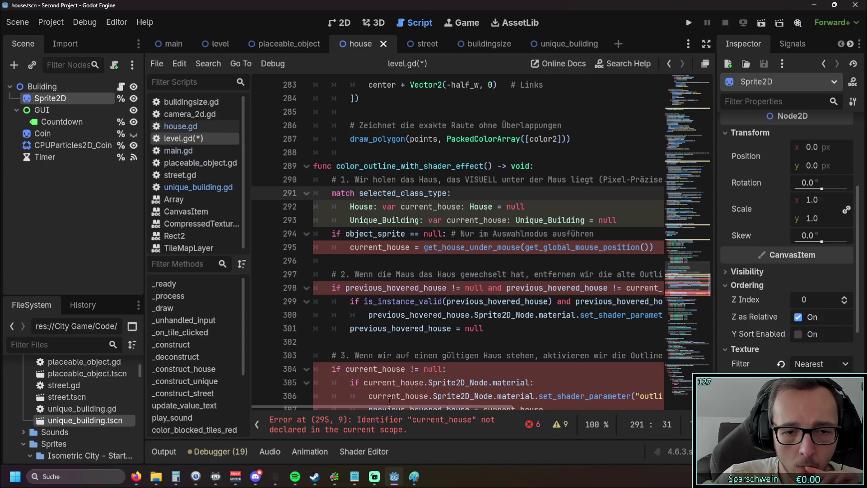
pyautogui.click(624, 220)
pyautogui.press('Return')
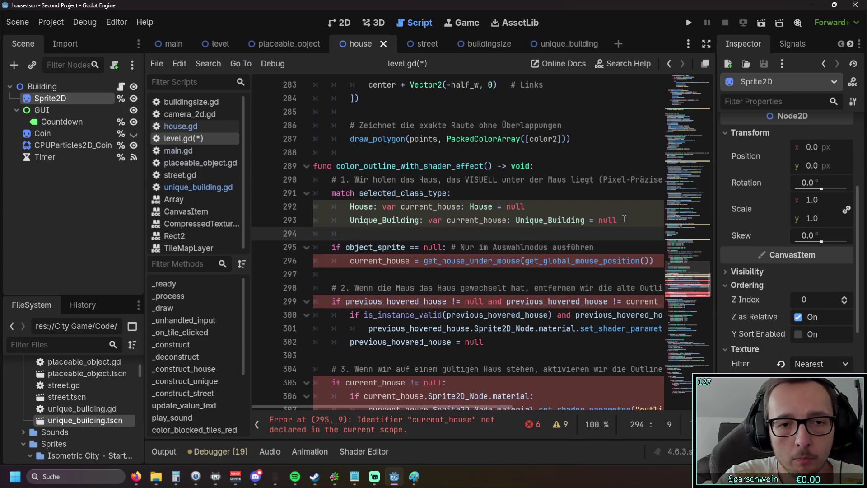
pyautogui.write('return')
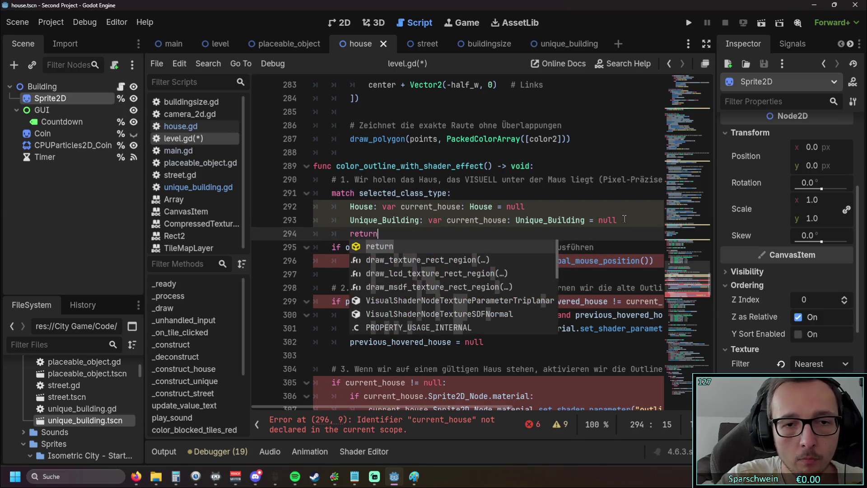
pyautogui.moveTo(401, 207); pyautogui.dragTo(459, 208)
pyautogui.hotkey('ctrl', 'c')
pyautogui.click(398, 233)
pyautogui.hotkey('ctrl', 'v')
pyautogui.click(522, 195)
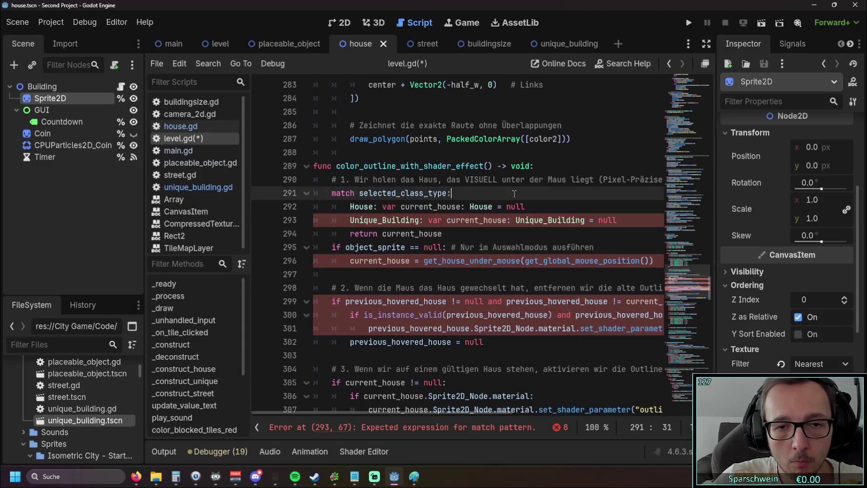
pyautogui.click(497, 234)
pyautogui.click(478, 270)
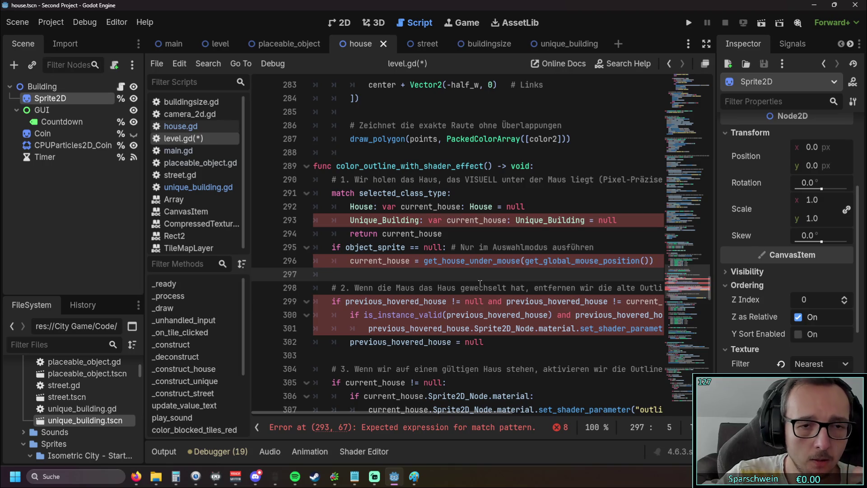
pyautogui.click(352, 205)
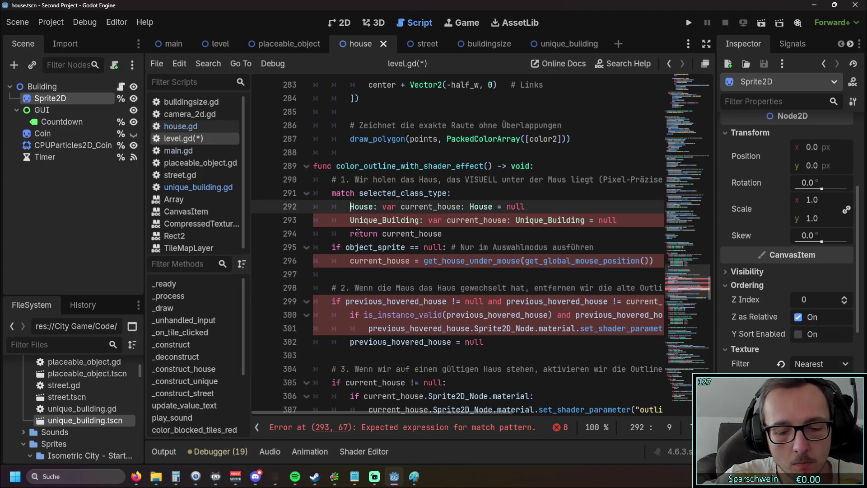
pyautogui.click(362, 274)
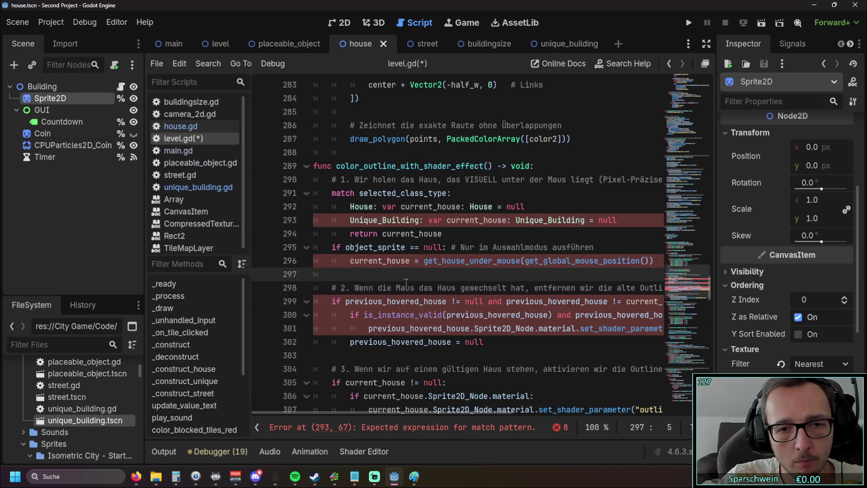
pyautogui.moveTo(443, 233); pyautogui.dragTo(313, 234)
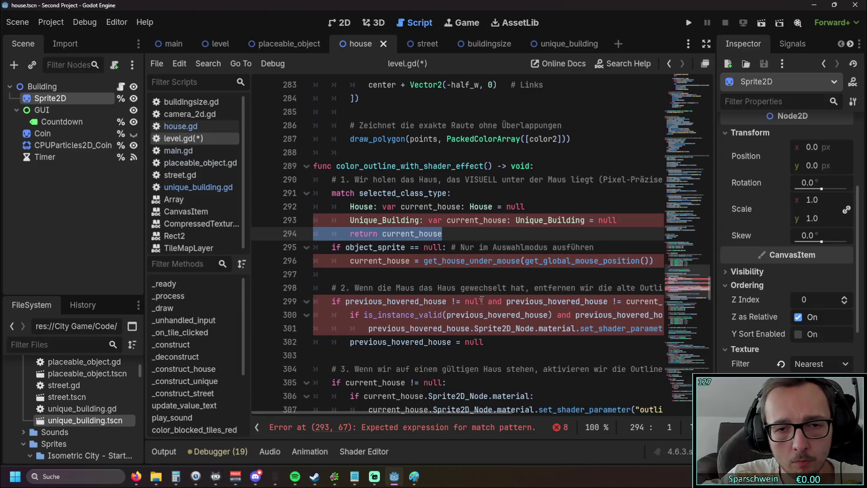
pyautogui.press('BackSpace')
pyautogui.press('BackSpace')
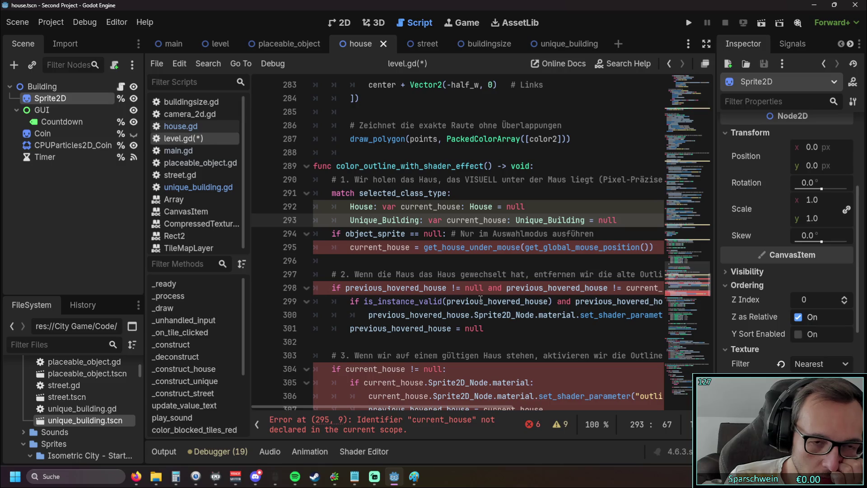
pyautogui.scroll(-6, 480, 299)
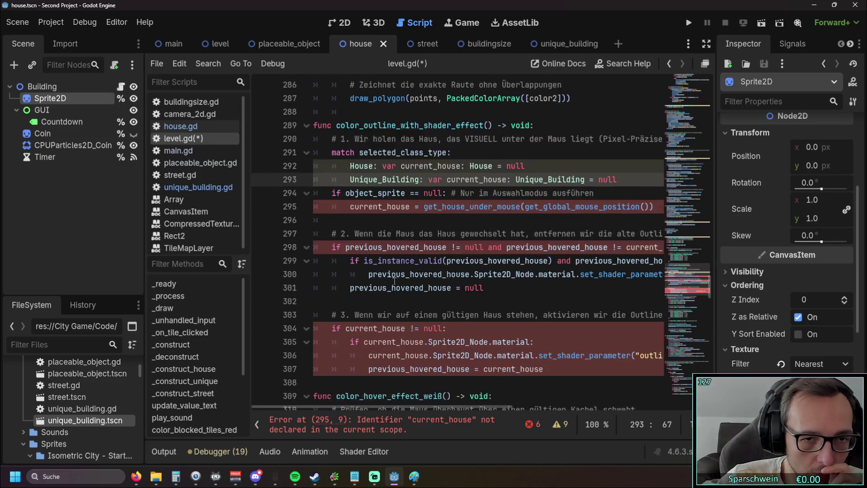
pyautogui.scroll(3, 401, 263)
pyautogui.scroll(1, 401, 263)
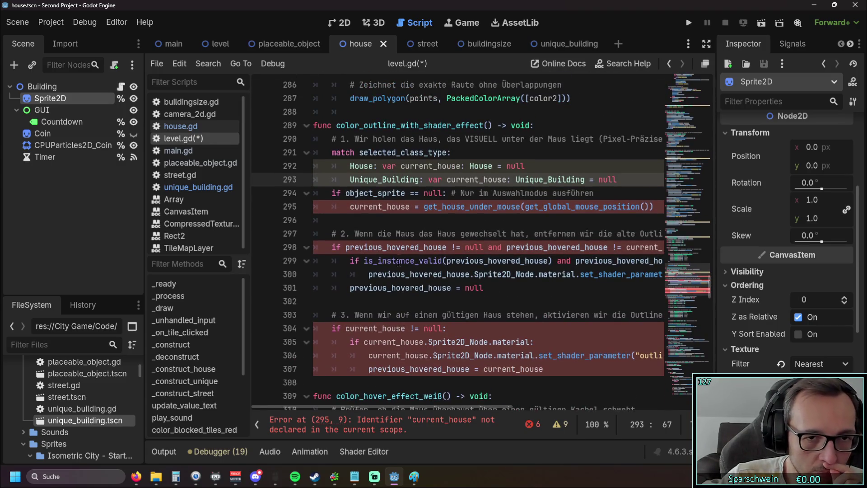
pyautogui.click(330, 192)
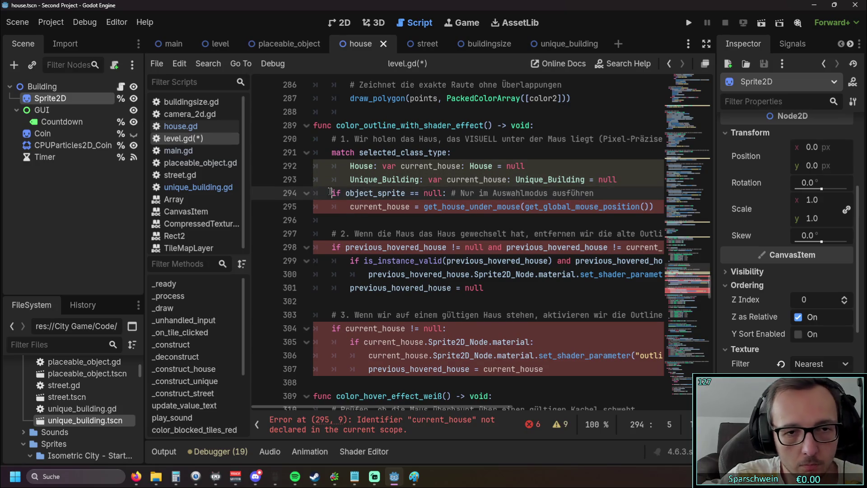
pyautogui.press('Tab')
pyautogui.press('Down')
pyautogui.press('Tab')
pyautogui.press('Down')
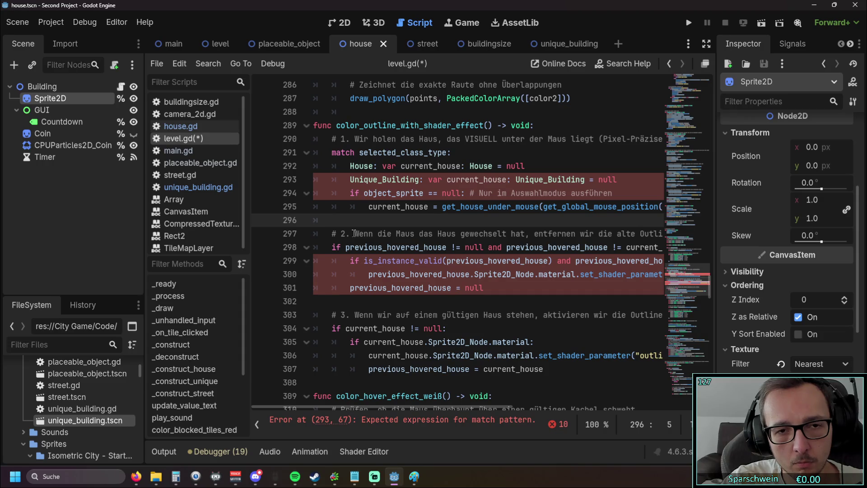
pyautogui.press('Up')
pyautogui.hotkey('shift', 'Tab')
pyautogui.press('Up')
pyautogui.hotkey('shift', 'Tab')
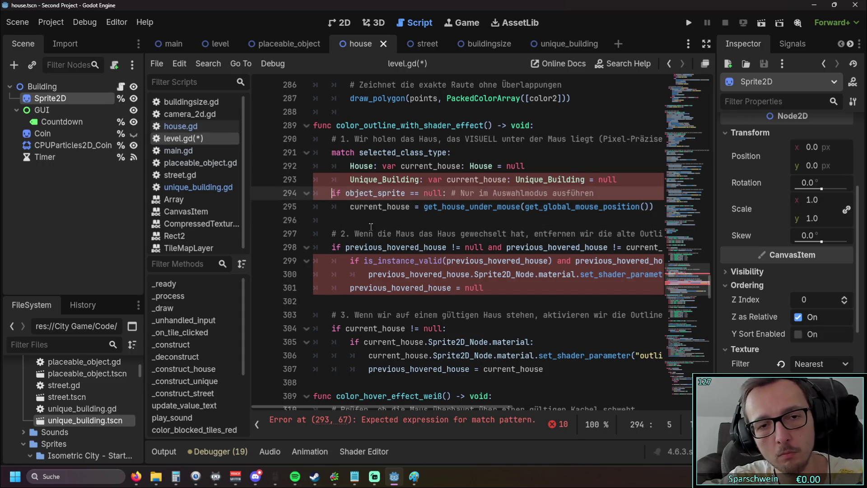
pyautogui.click(379, 218)
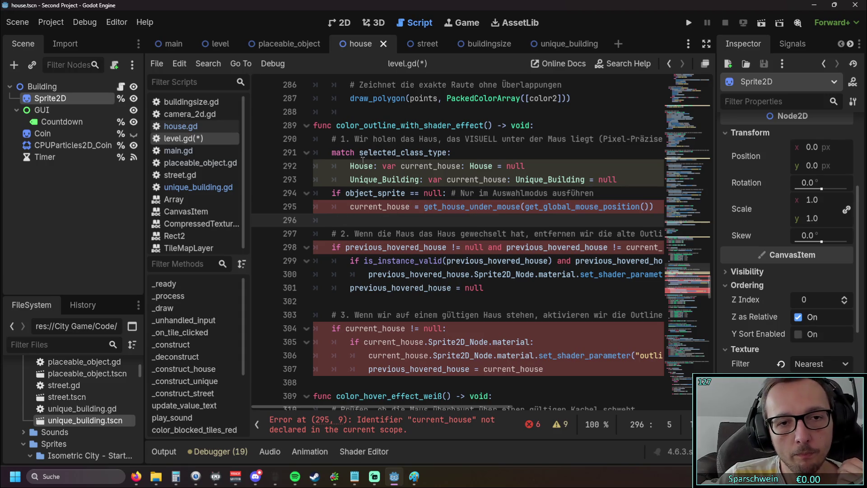
pyautogui.click(450, 152)
# Remove the match and branch labels, restoring the type to 'House or Unique_Building'
pyautogui.moveTo(450, 153)
pyautogui.mouseDown()
pyautogui.moveTo(290, 155)
pyautogui.moveTo(362, 152)
pyautogui.mouseUp()
pyautogui.press('BackSpace')
pyautogui.press('BackSpace')
pyautogui.press('BackSpace')
pyautogui.moveTo(612, 168); pyautogui.dragTo(316, 168)
pyautogui.moveTo(616, 167); pyautogui.dragTo(420, 167)
pyautogui.press('BackSpace')
pyautogui.hotkey('shift', 'Home')
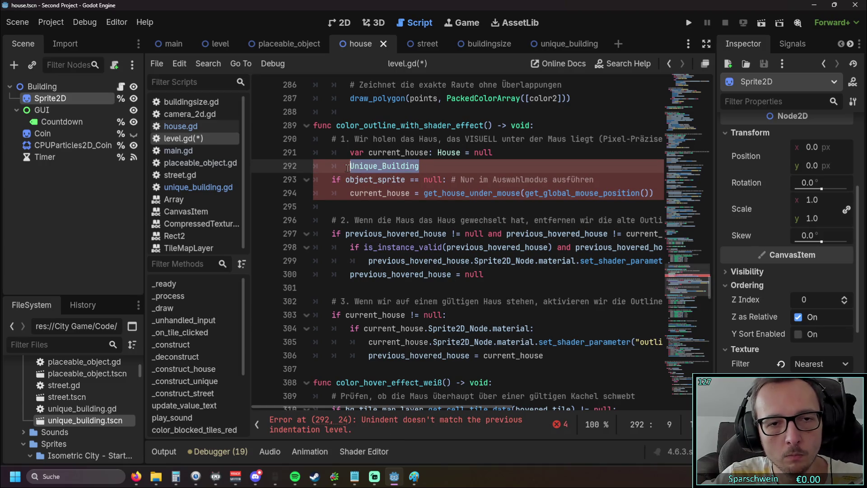
pyautogui.click(461, 152)
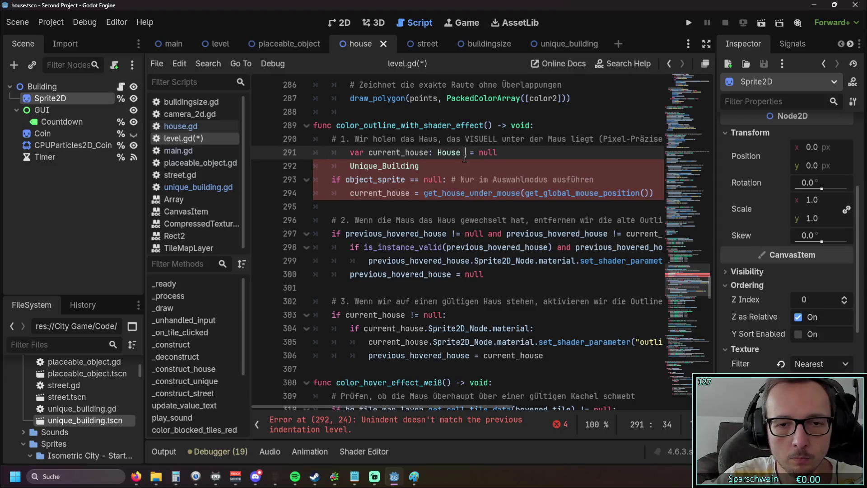
pyautogui.write('or Unique_Building')
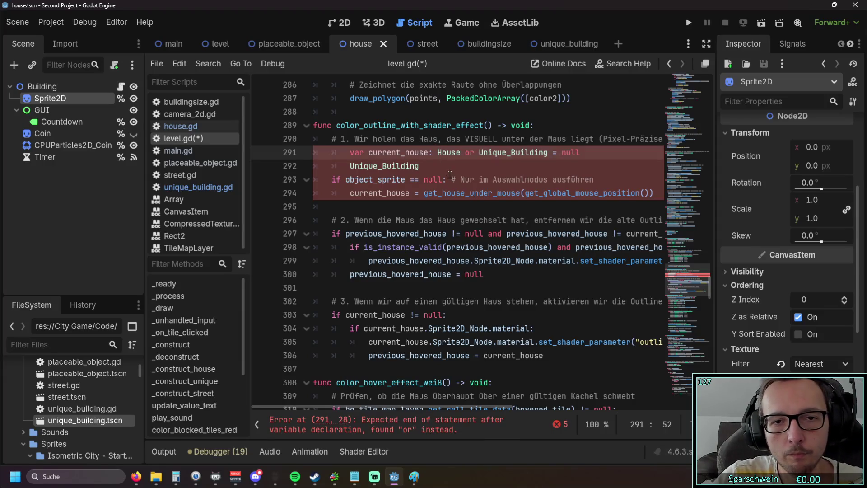
# Delete the stray Unique_Building line, outdent the declaration, and parenthesize its type
pyautogui.press('Down')
pyautogui.hotkey('shift', 'Home')
pyautogui.press('BackSpace')
pyautogui.press('BackSpace')
pyautogui.press('BackSpace')
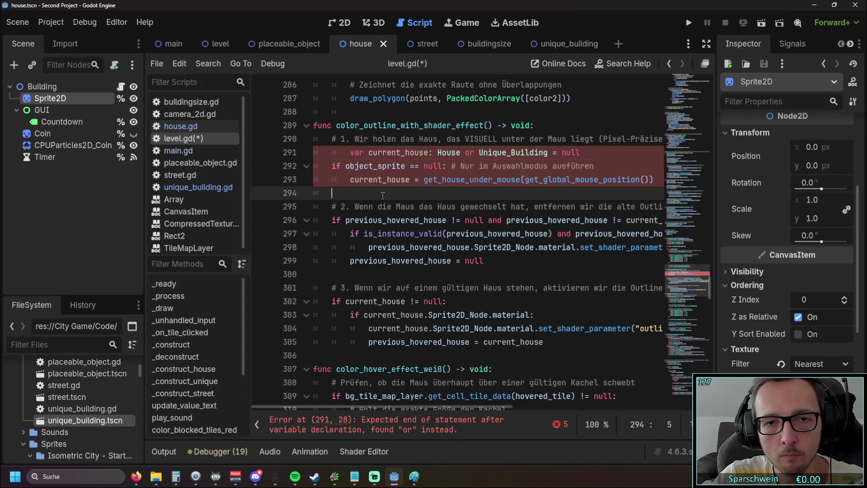
pyautogui.click(385, 193)
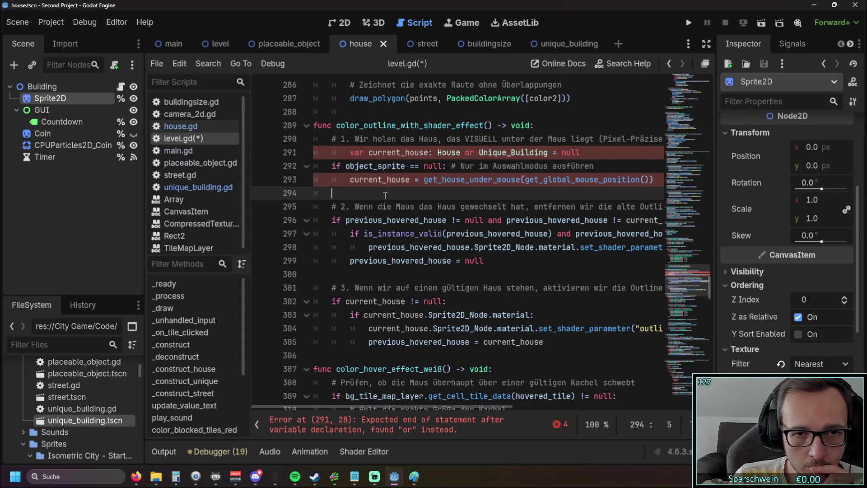
pyautogui.press('Up')
pyautogui.press('Up')
pyautogui.press('Up')
pyautogui.hotkey('shift', 'Tab')
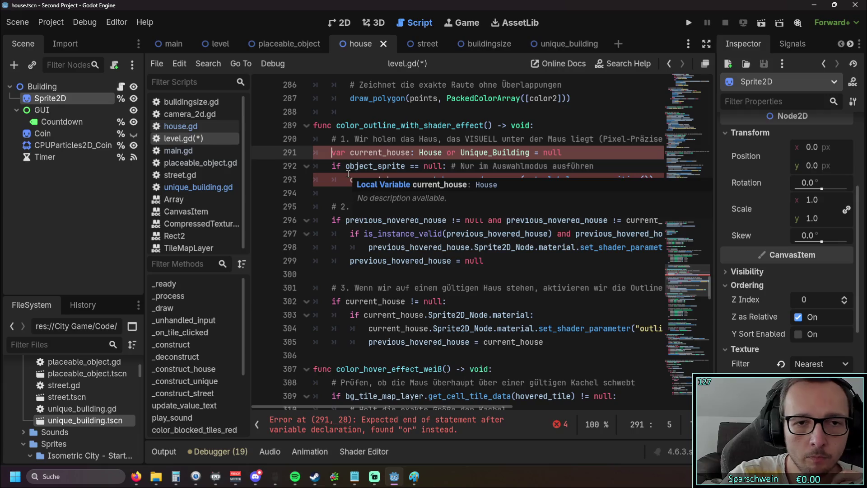
pyautogui.press('Down')
pyautogui.press('Down')
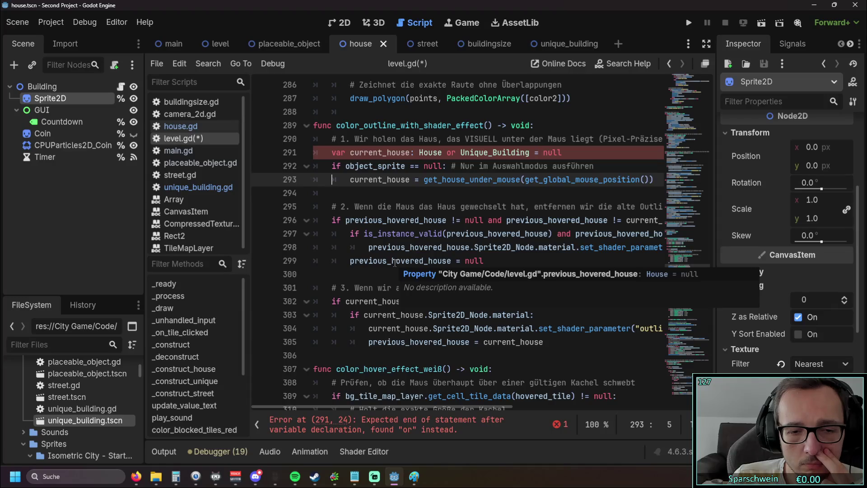
pyautogui.hotkey('ctrl', 'z')
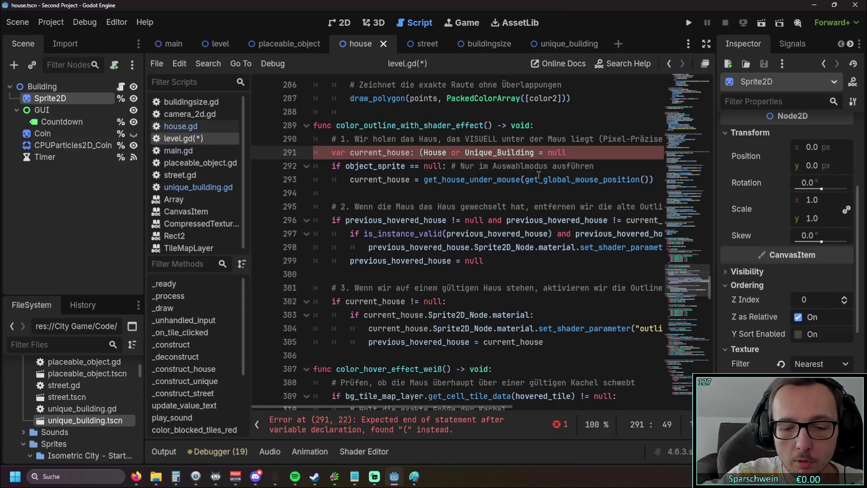
pyautogui.write(')')
# Undo the parentheses so line 291 reads 'House or Unique_Building = null'
pyautogui.click(424, 167)
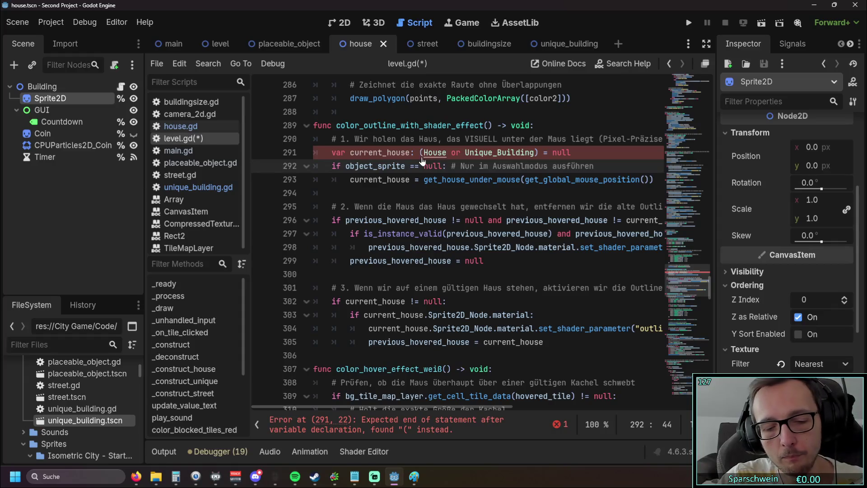
pyautogui.hotkey('ctrl', 'z')
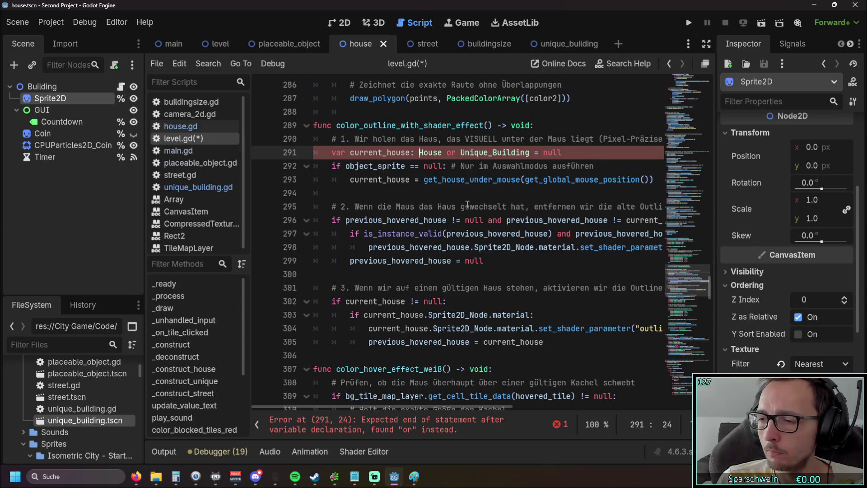
pyautogui.hotkey('alt', 'Tab')
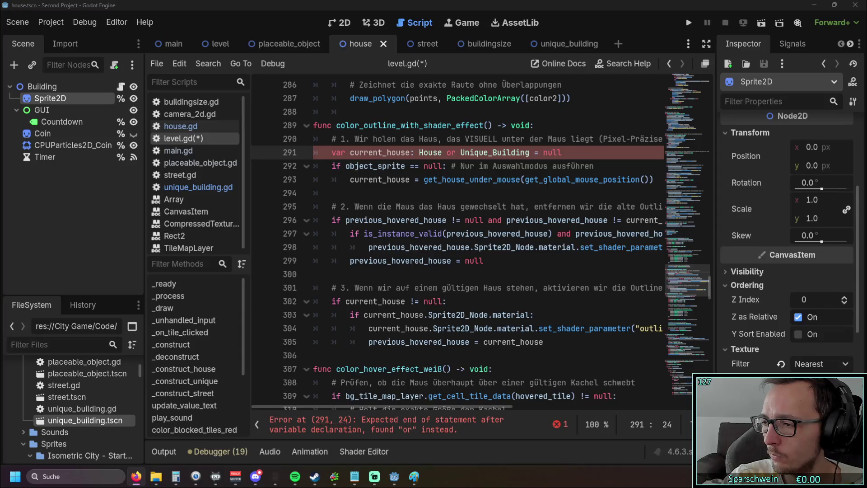
pyautogui.click(538, 179)
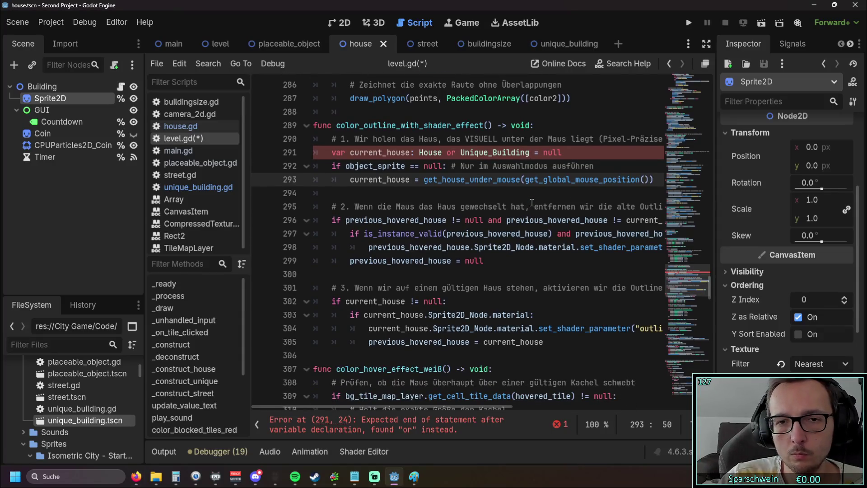
pyautogui.scroll(1, 531, 202)
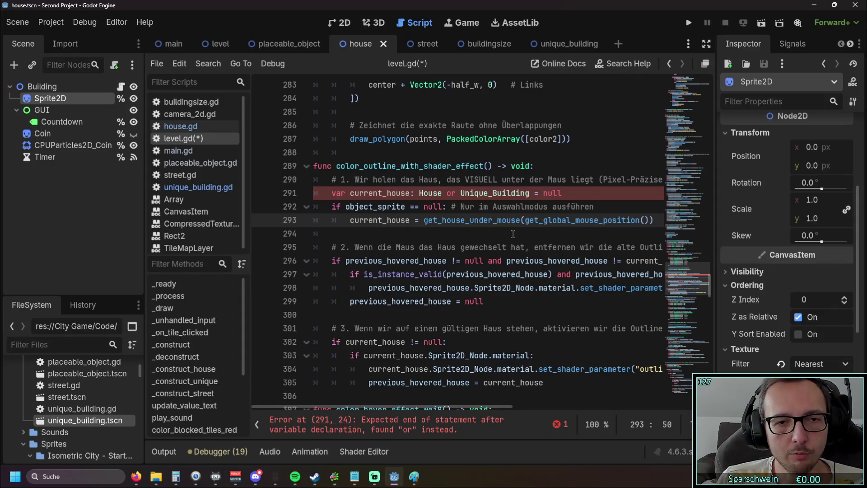
pyautogui.click(469, 153)
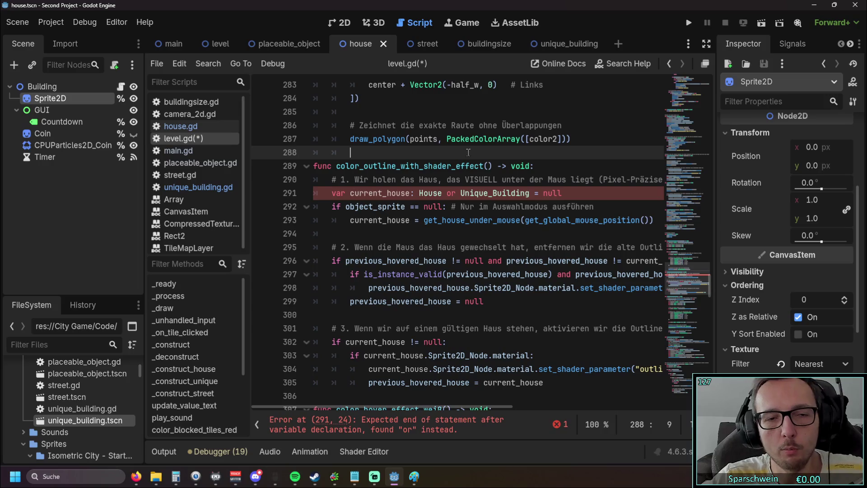
# Add blank lines above color_outline_with_shader_effect and write the header func color_class_for_outline()
pyautogui.press('Return')
pyautogui.press('BackSpace')
pyautogui.press('BackSpace')
pyautogui.press('Return')
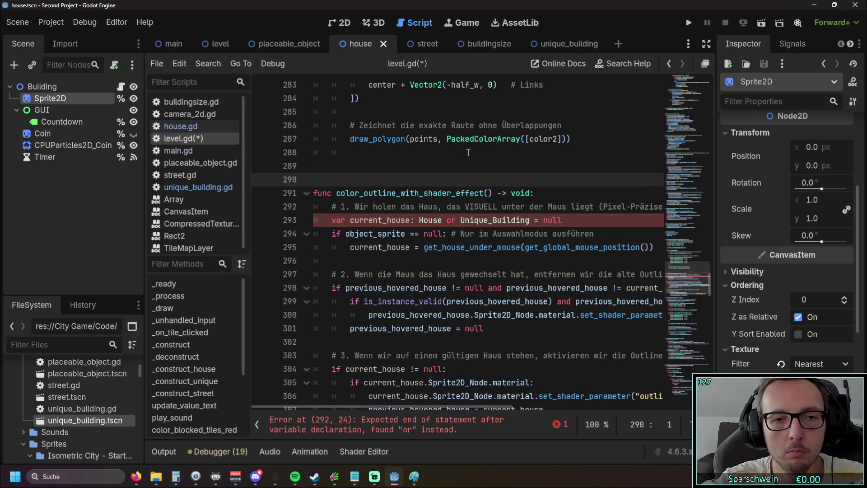
pyautogui.press('Up')
pyautogui.press('Up')
pyautogui.press('Return')
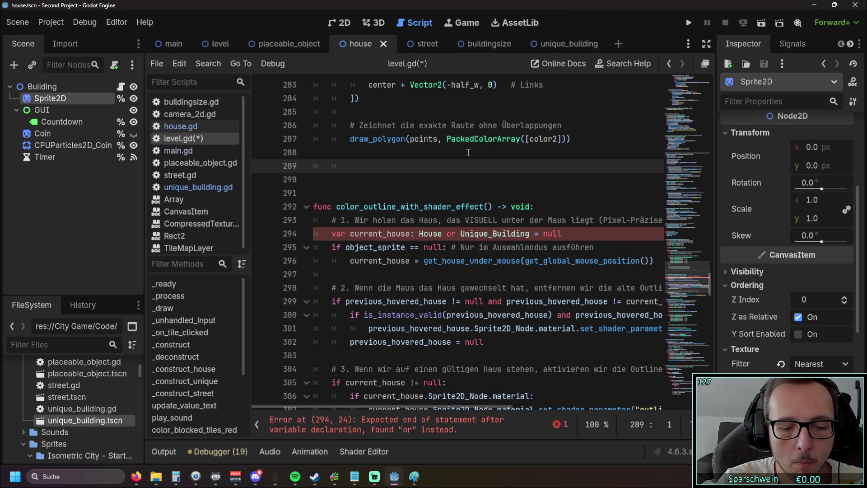
pyautogui.write('func ')
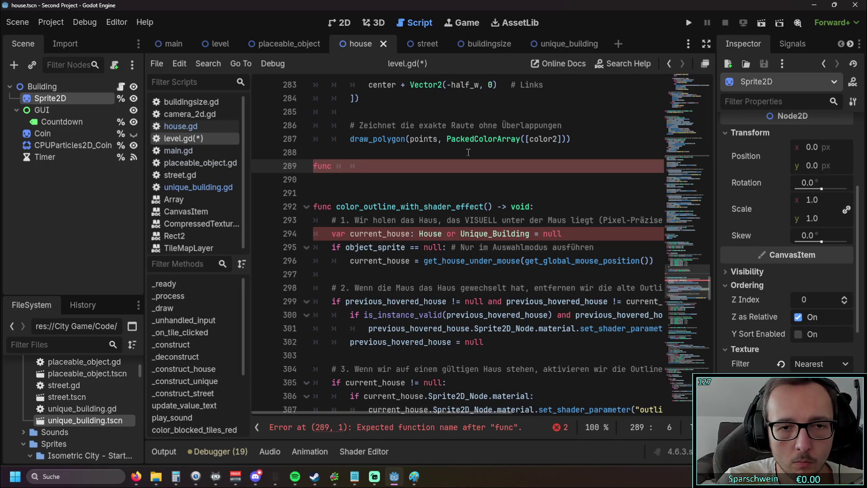
pyautogui.write('class')
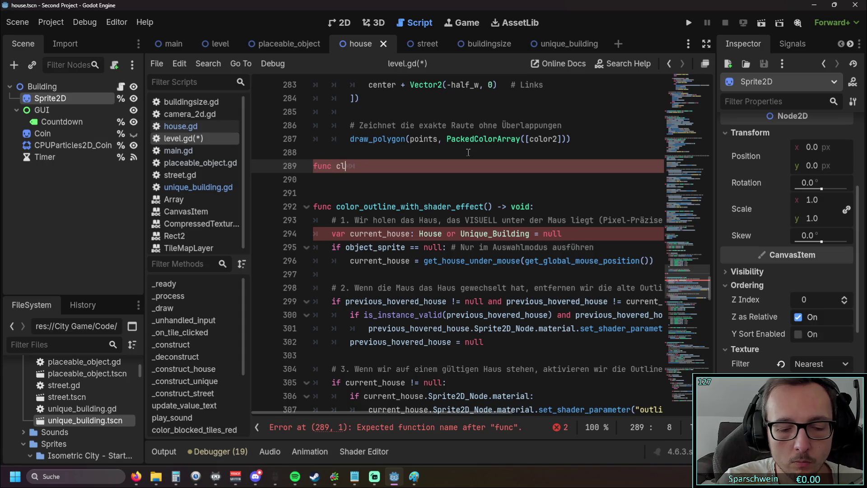
pyautogui.press('BackSpace')
pyautogui.press('BackSpace')
pyautogui.press('BackSpace')
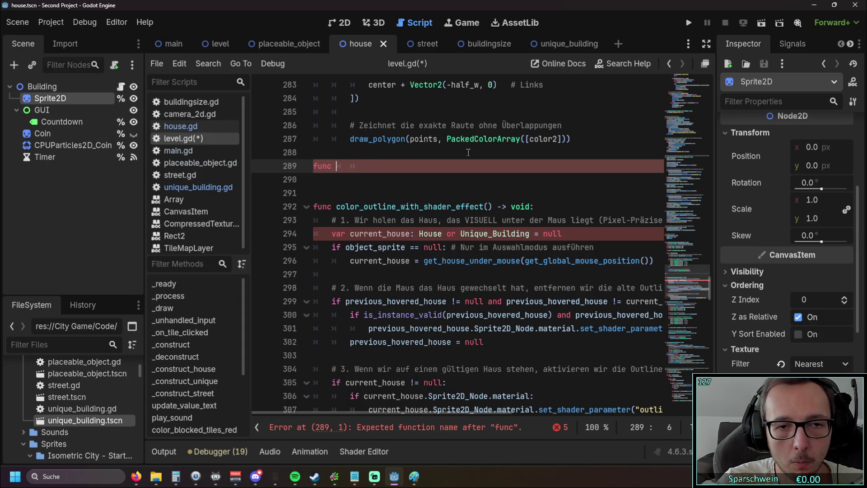
pyautogui.write('col')
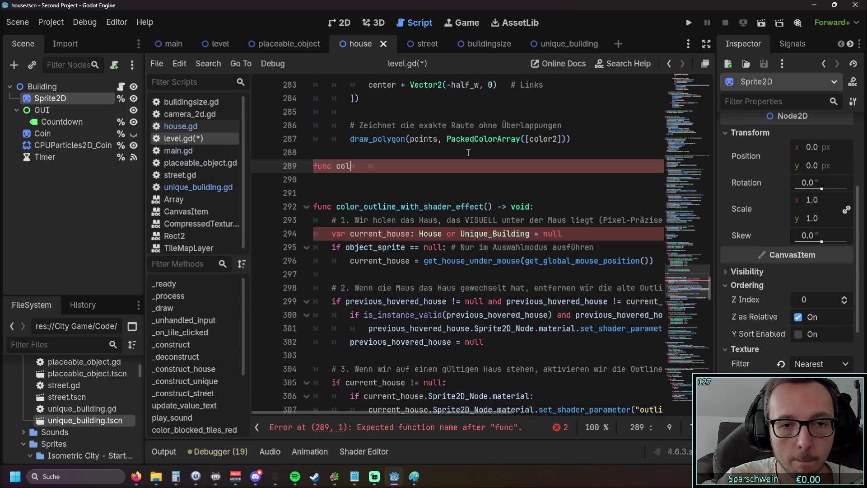
pyautogui.write('or_class_for_outline')
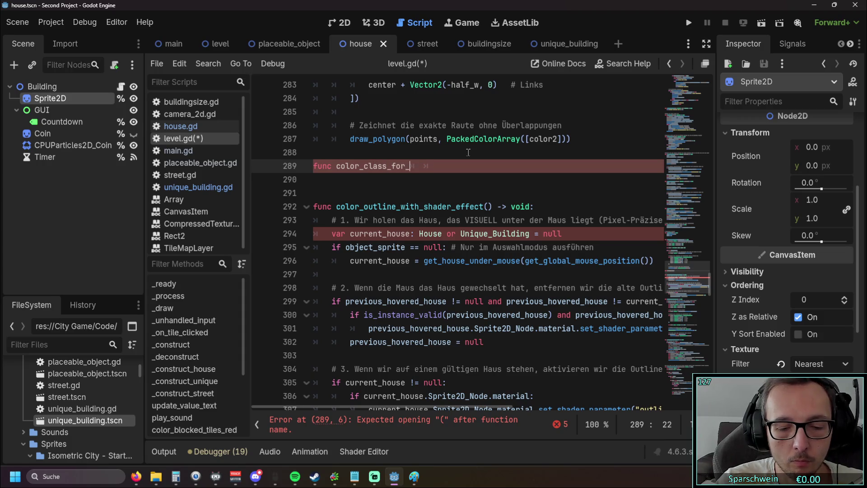
pyautogui.write('()')
# Indent the new function's body and begin it with an if statement
pyautogui.press('Down')
pyautogui.press('Down')
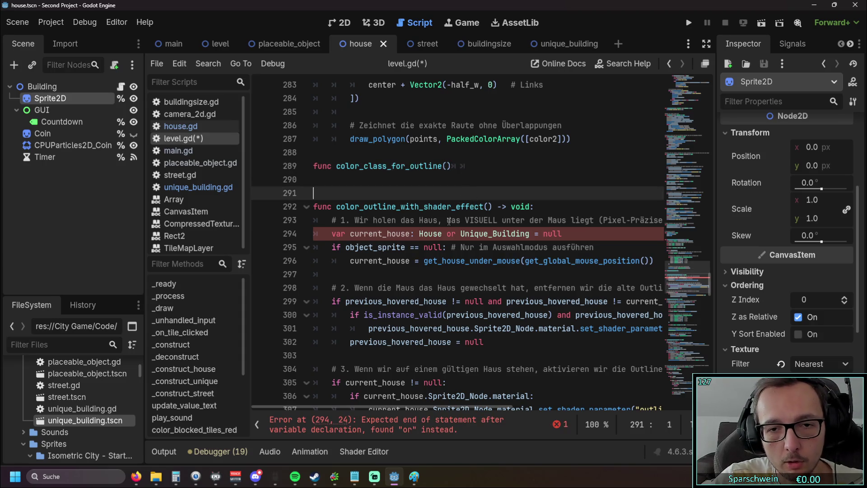
pyautogui.click(357, 174)
pyautogui.click(336, 181)
pyautogui.press('Tab')
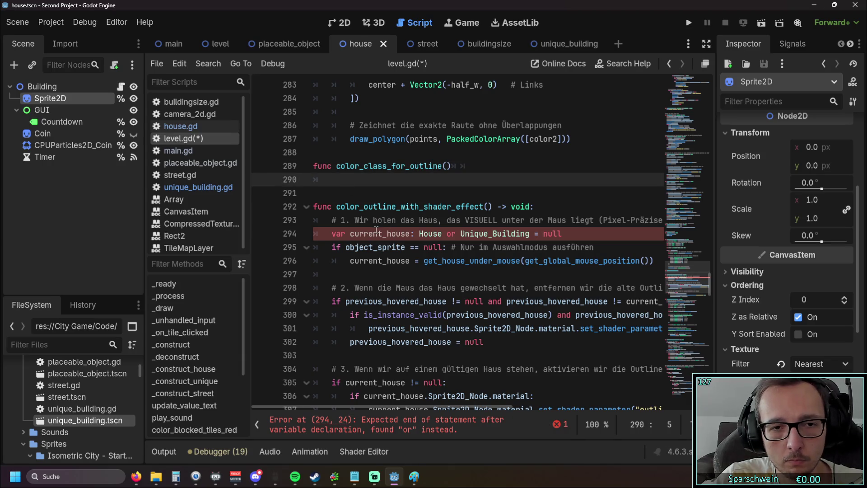
pyautogui.write('if')
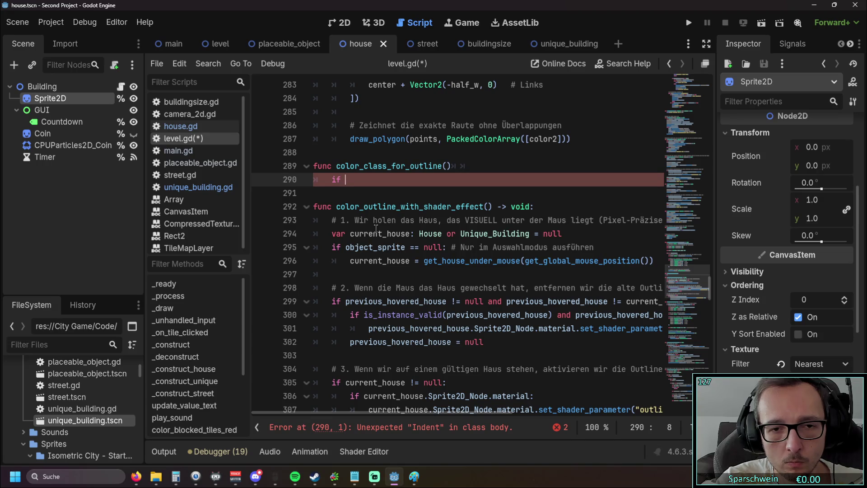
pyautogui.scroll(5, 375, 225)
# Replace the if with a copied 'match selected_class_type:' and start a 'House: var' case
pyautogui.scroll(13, 373, 220)
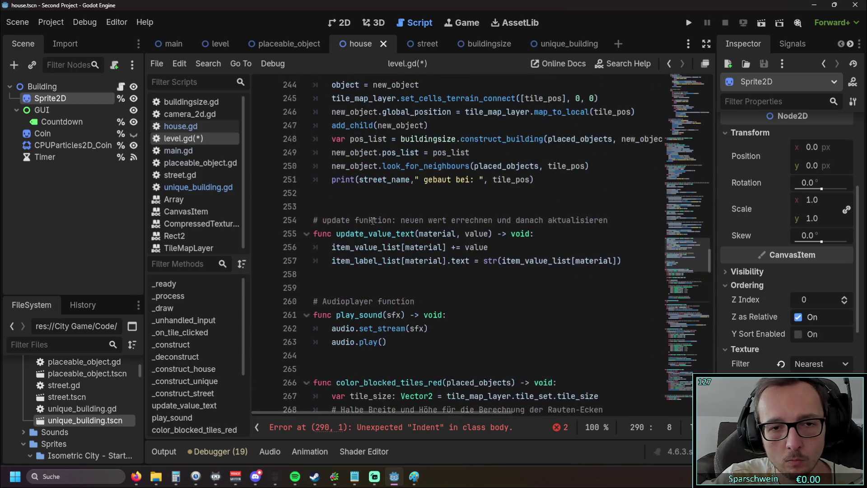
pyautogui.scroll(2, 454, 240)
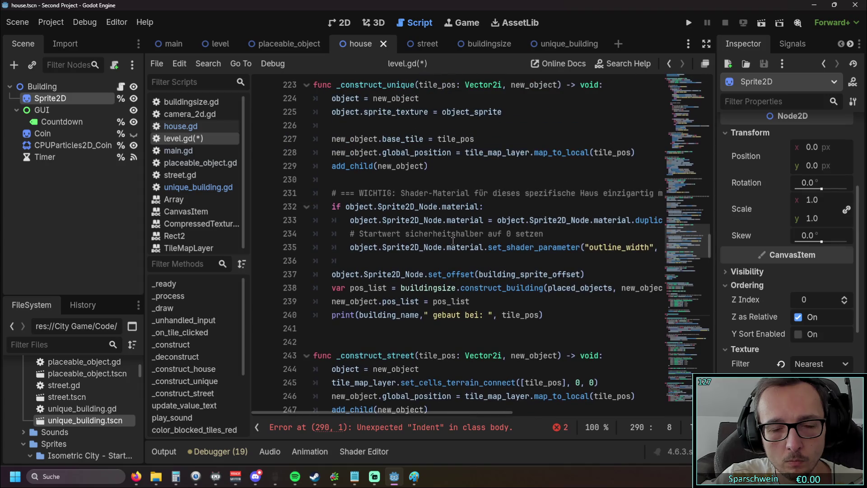
pyautogui.scroll(-1, 453, 241)
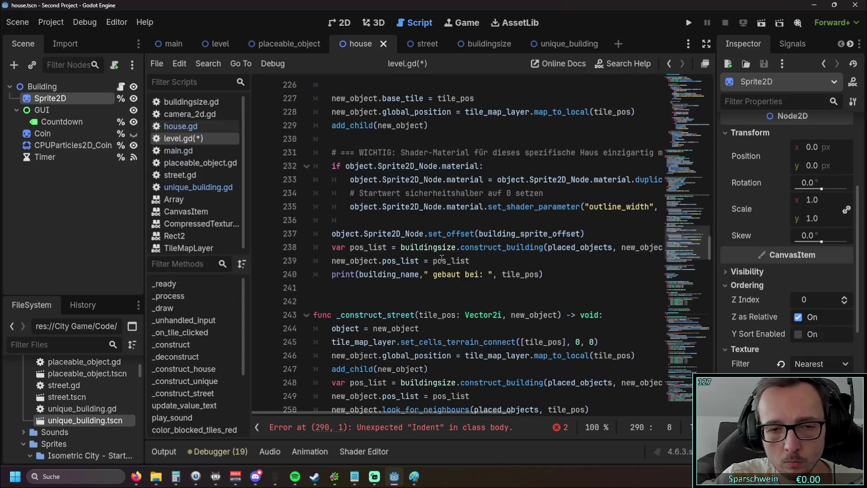
pyautogui.scroll(-1, 442, 258)
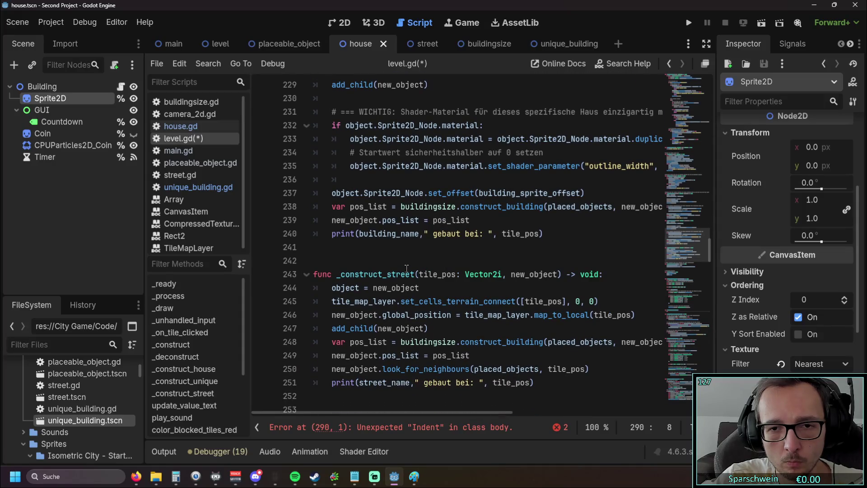
pyautogui.scroll(8, 406, 269)
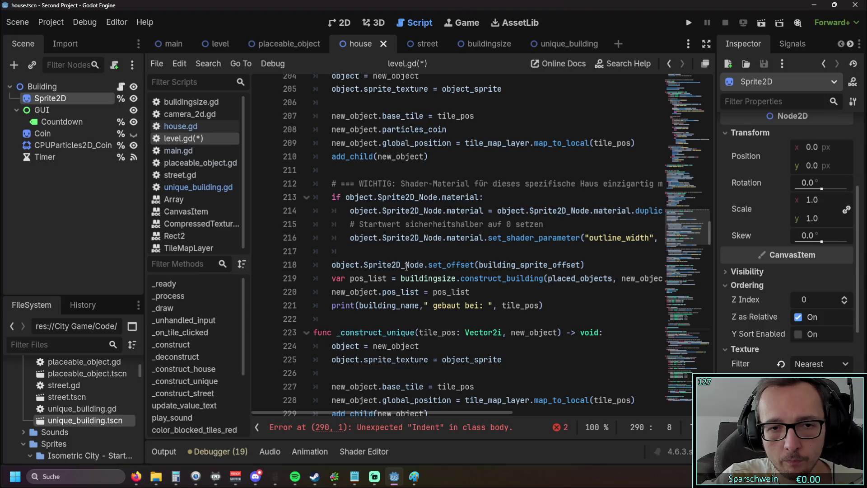
pyautogui.scroll(5, 407, 266)
pyautogui.scroll(4, 407, 264)
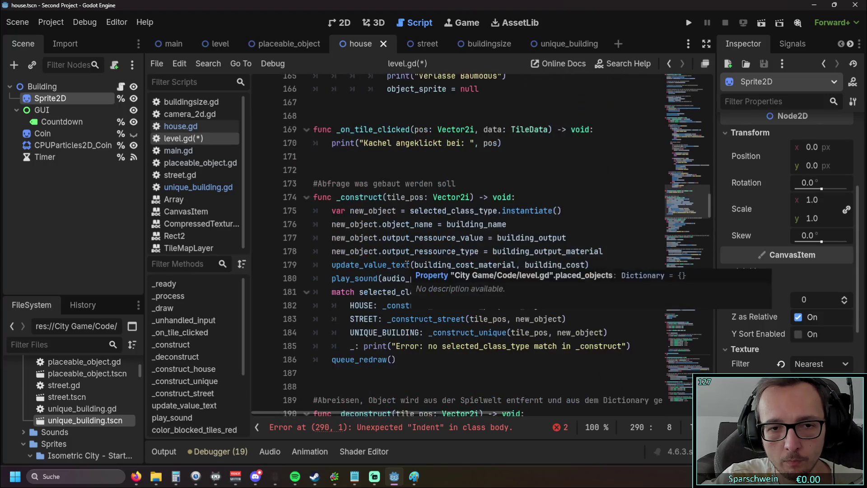
pyautogui.scroll(-1, 407, 264)
pyautogui.moveTo(330, 211)
pyautogui.mouseDown()
pyautogui.moveTo(467, 226)
pyautogui.moveTo(342, 212)
pyautogui.moveTo(453, 213)
pyautogui.mouseUp()
pyautogui.scroll(-20, 476, 220)
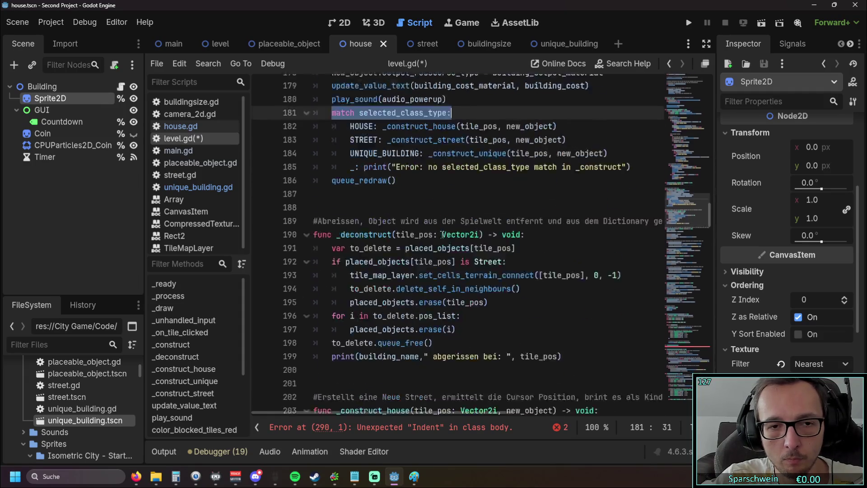
pyautogui.scroll(-8, 413, 233)
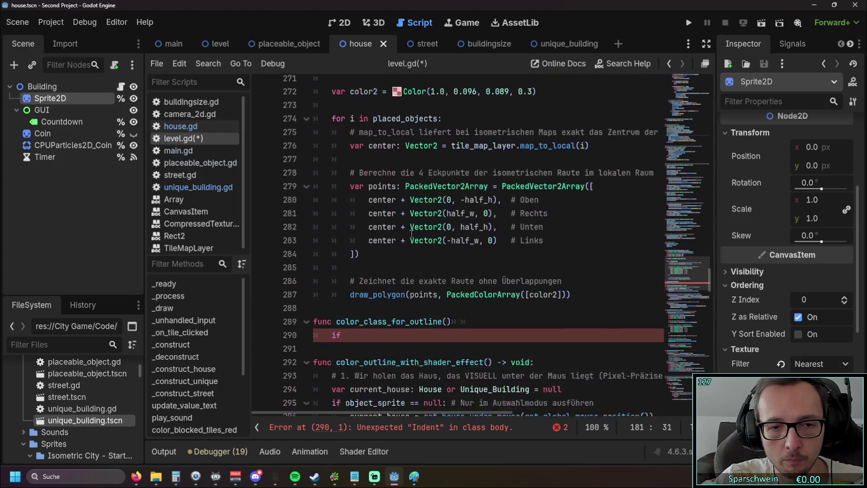
pyautogui.click(345, 224)
pyautogui.doubleClick(340, 225)
pyautogui.write('match selected_class_type:')
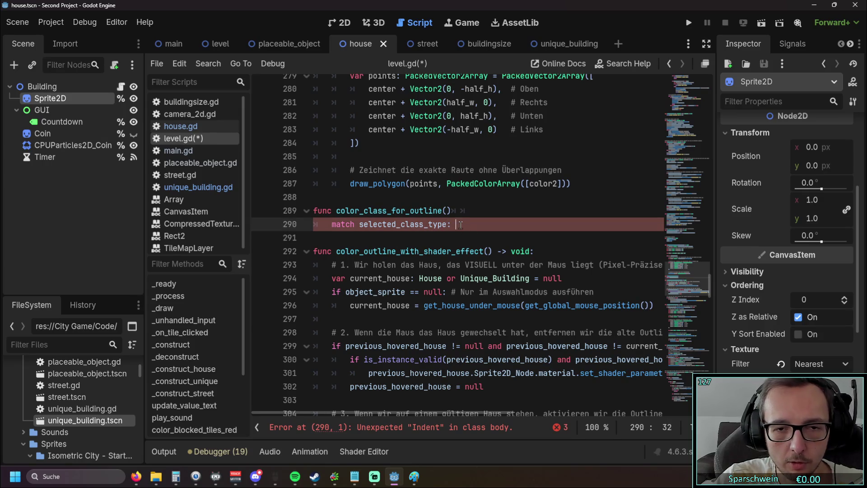
pyautogui.press('Return')
pyautogui.write('House')
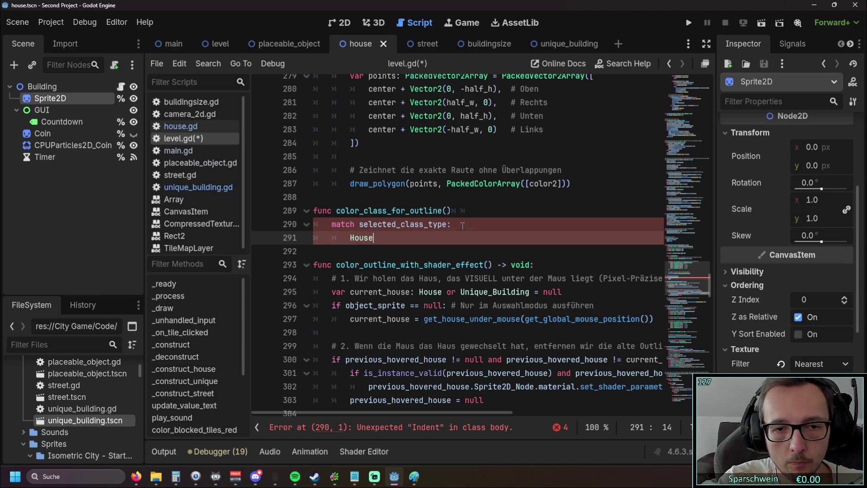
pyautogui.write(': ')
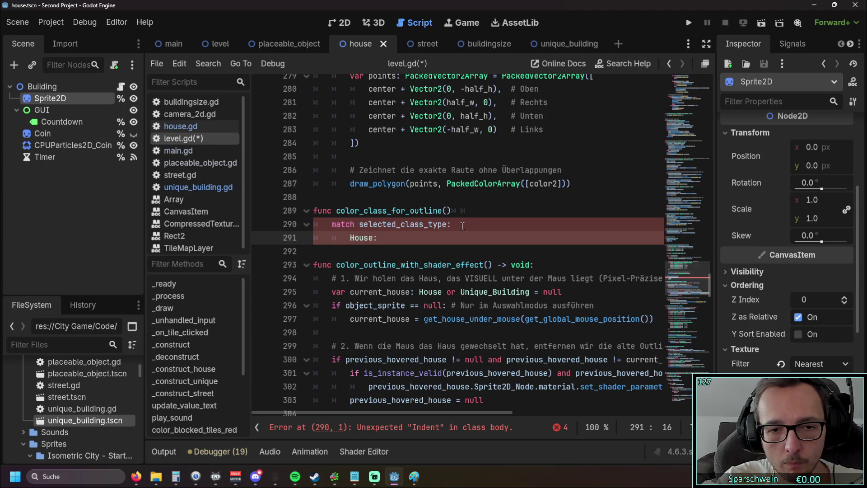
pyautogui.write('var')
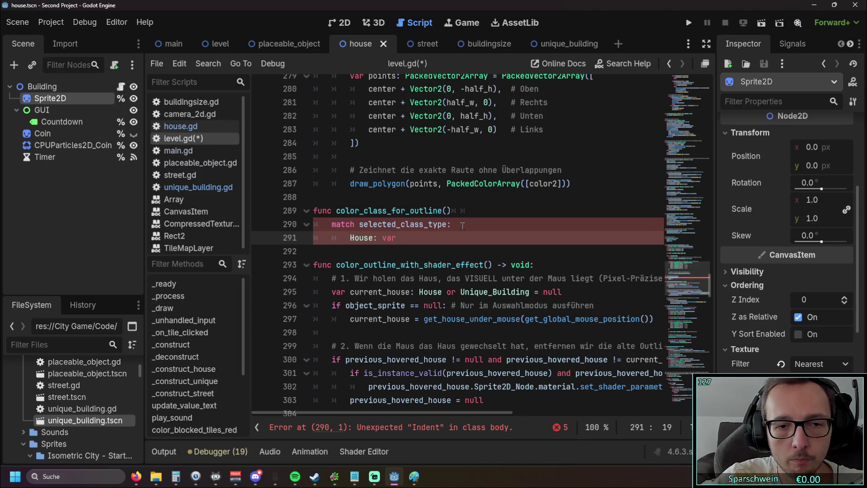
# Copy the hover function's current_house declaration into the House case
pyautogui.moveTo(332, 291); pyautogui.dragTo(411, 294)
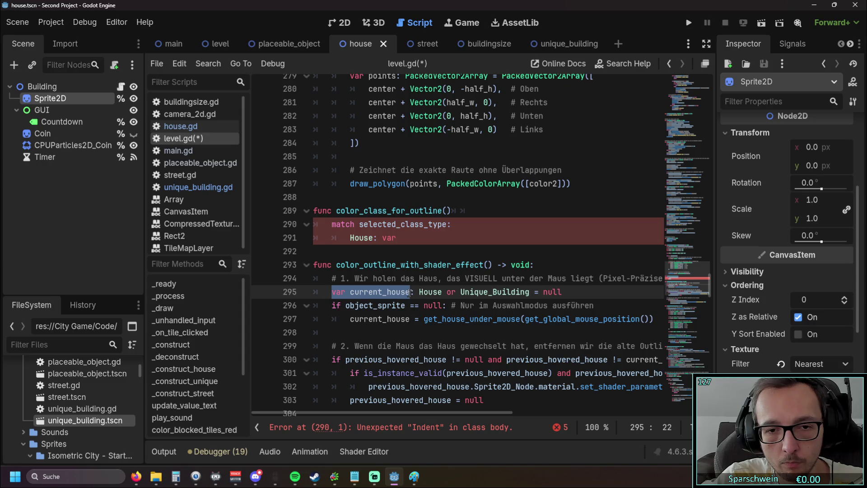
pyautogui.click(387, 292)
pyautogui.moveTo(445, 291); pyautogui.dragTo(529, 292)
pyautogui.click(438, 292)
pyautogui.moveTo(331, 292); pyautogui.dragTo(562, 292)
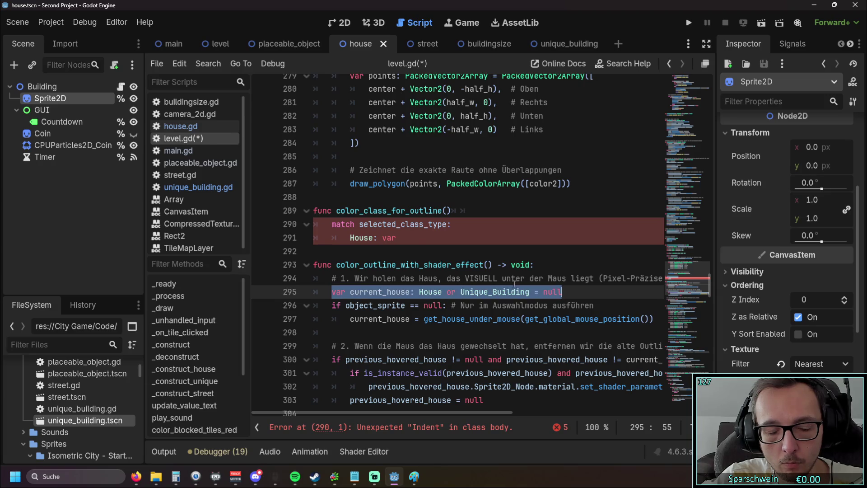
pyautogui.hotkey('ctrl', 'c')
pyautogui.doubleClick(388, 238)
pyautogui.hotkey('ctrl', 'v')
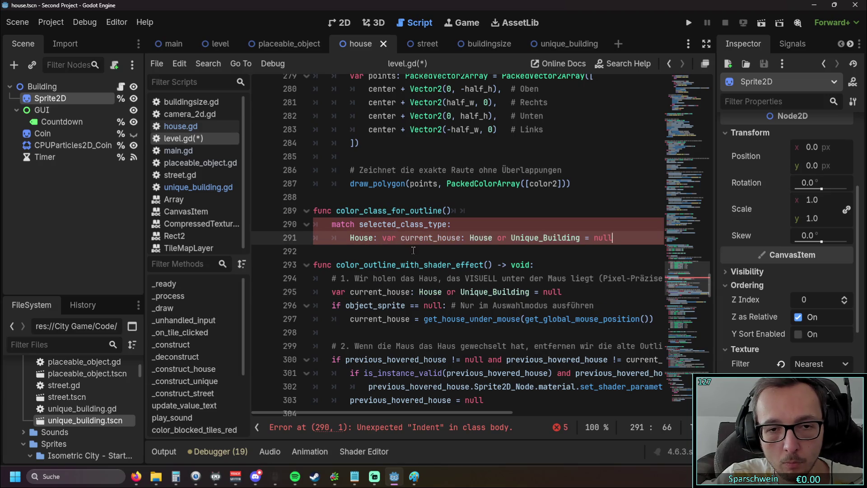
pyautogui.press('Return')
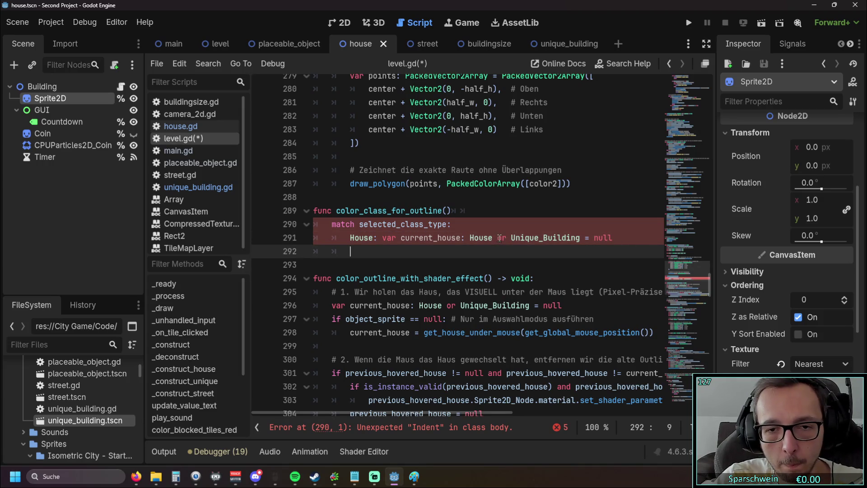
# Cut Unique_Building onto its own line as a 'Unique_Building:' case
pyautogui.moveTo(511, 238); pyautogui.dragTo(579, 239)
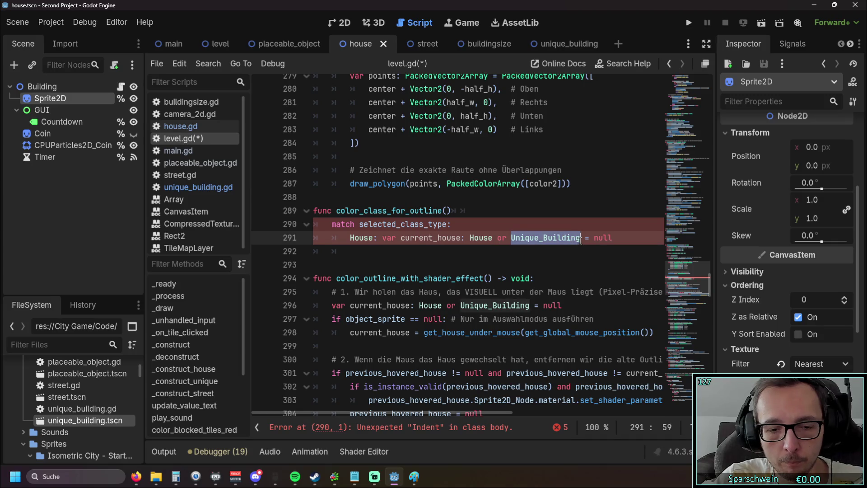
pyautogui.hotkey('ctrl', 'x')
pyautogui.click(364, 252)
pyautogui.hotkey('ctrl', 'v')
pyautogui.click(515, 238)
pyautogui.press('BackSpace')
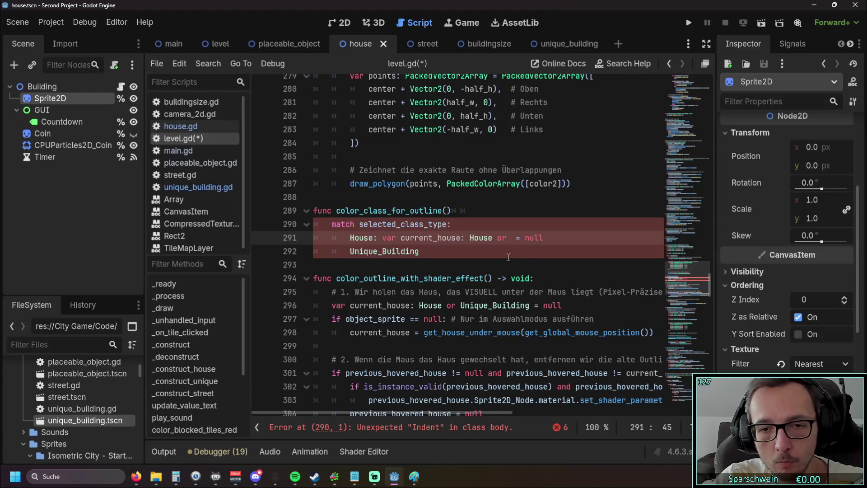
pyautogui.click(509, 255)
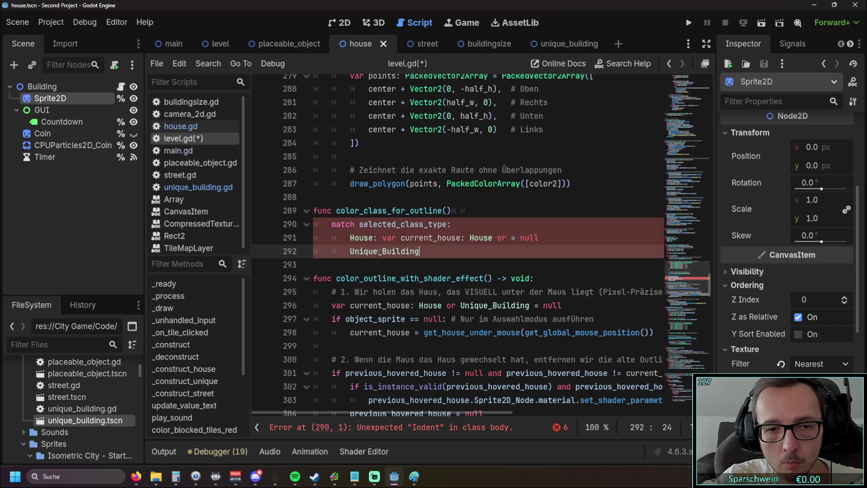
pyautogui.write(':')
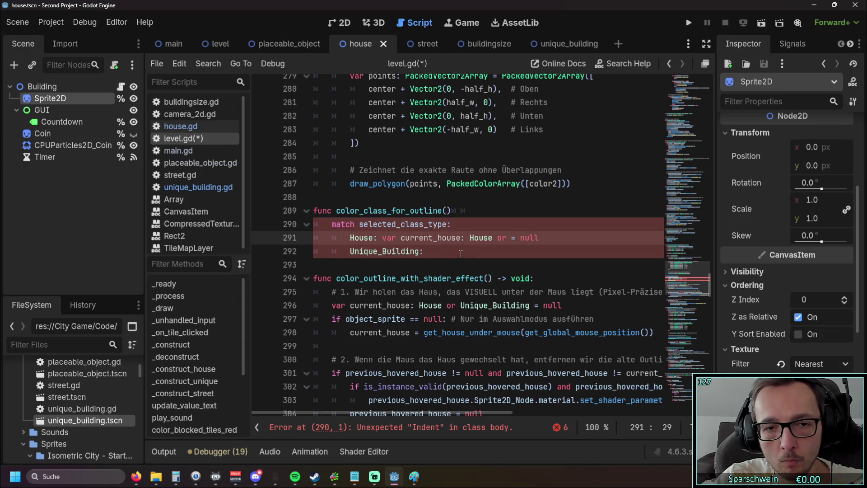
# Remove the leftover 'or' so the House case declares current_house: House = null
pyautogui.moveTo(383, 239); pyautogui.dragTo(413, 239)
pyautogui.click(447, 251)
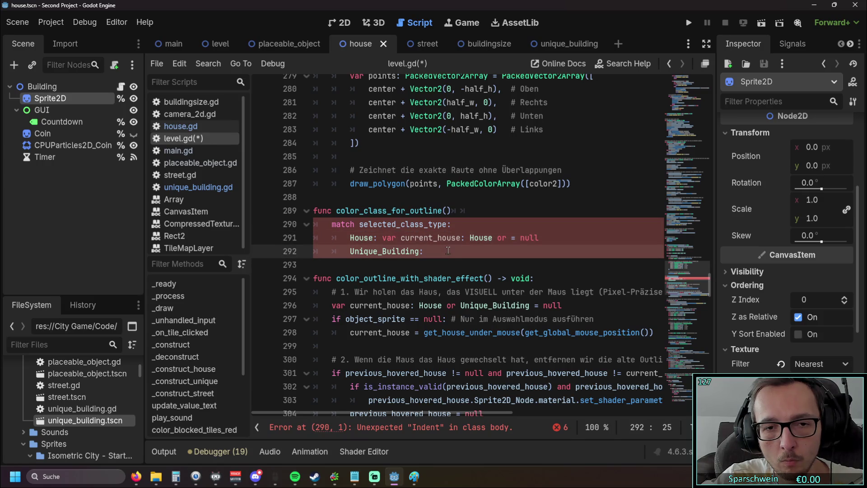
pyautogui.click(465, 238)
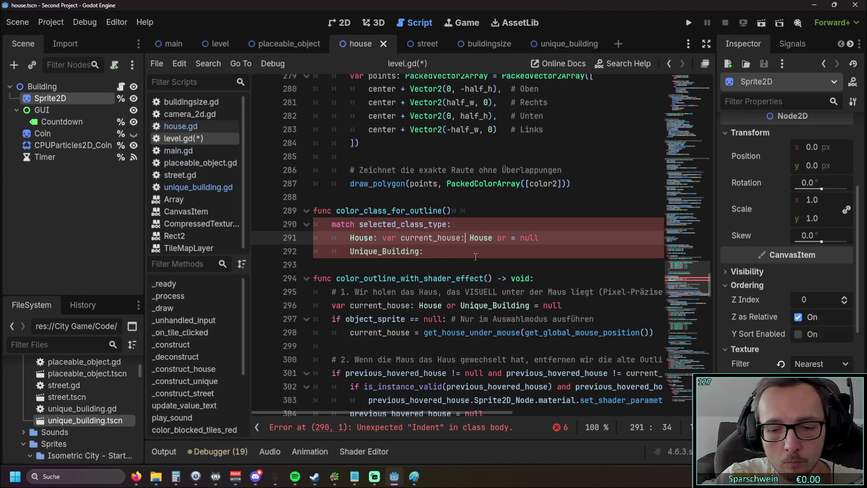
pyautogui.press('BackSpace')
pyautogui.write('=')
pyautogui.press('Escape')
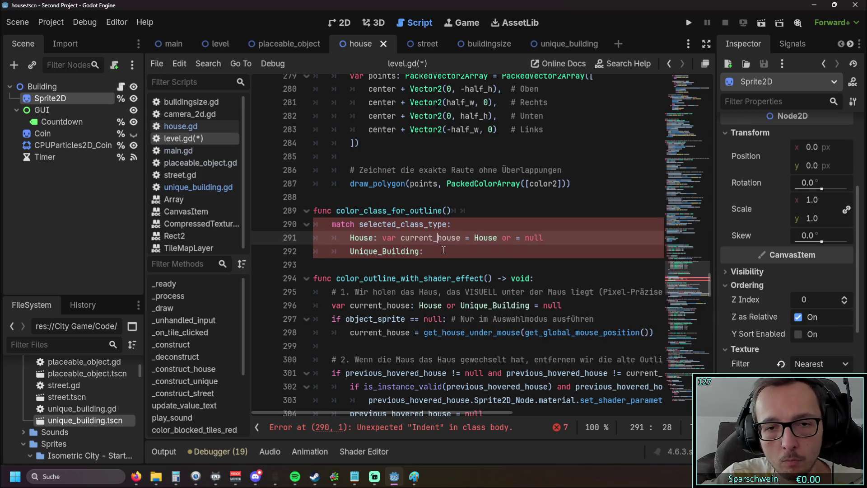
pyautogui.click(444, 251)
pyautogui.click(511, 238)
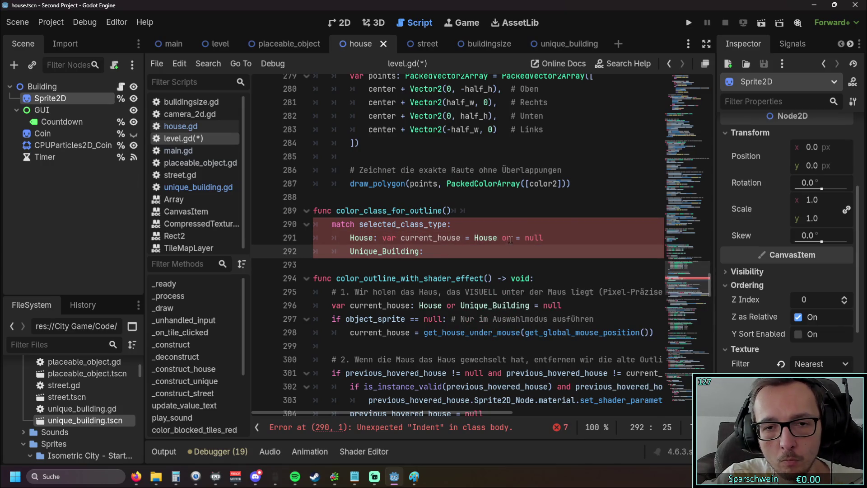
pyautogui.press('BackSpace')
pyautogui.press('BackSpace')
pyautogui.press('BackSpace')
pyautogui.moveTo(470, 238); pyautogui.dragTo(460, 238)
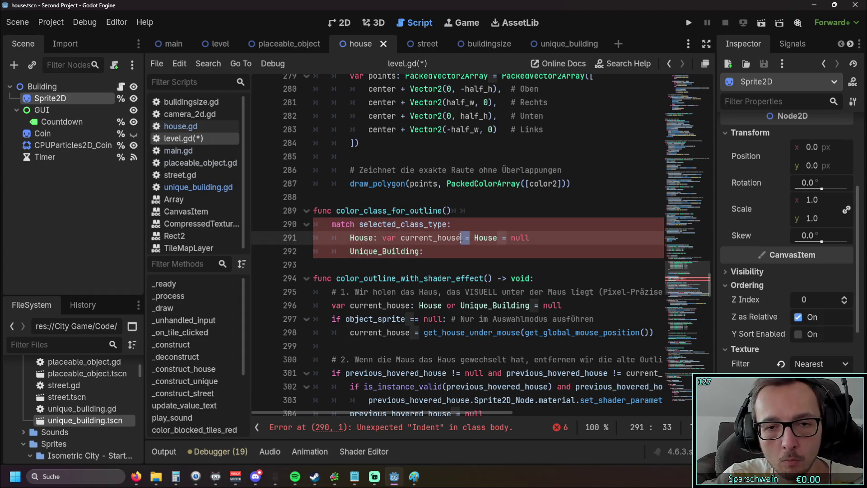
pyautogui.press('BackSpace')
pyautogui.write(':')
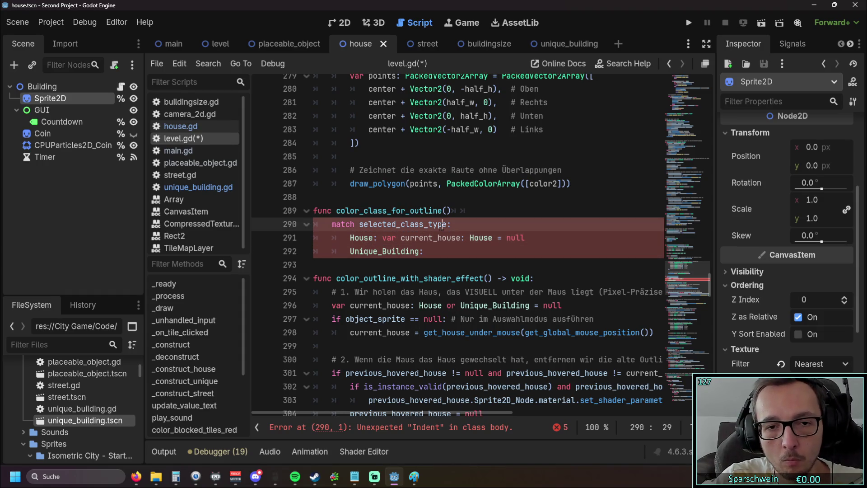
pyautogui.press('Down')
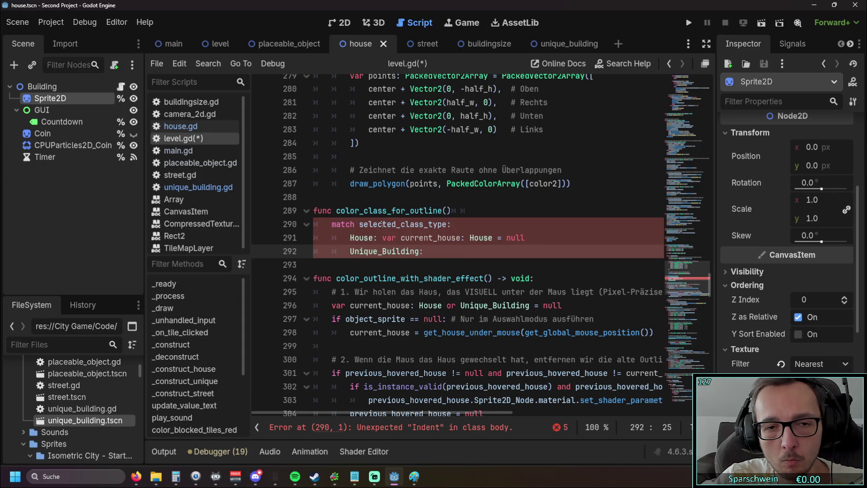
pyautogui.scroll(19, 401, 235)
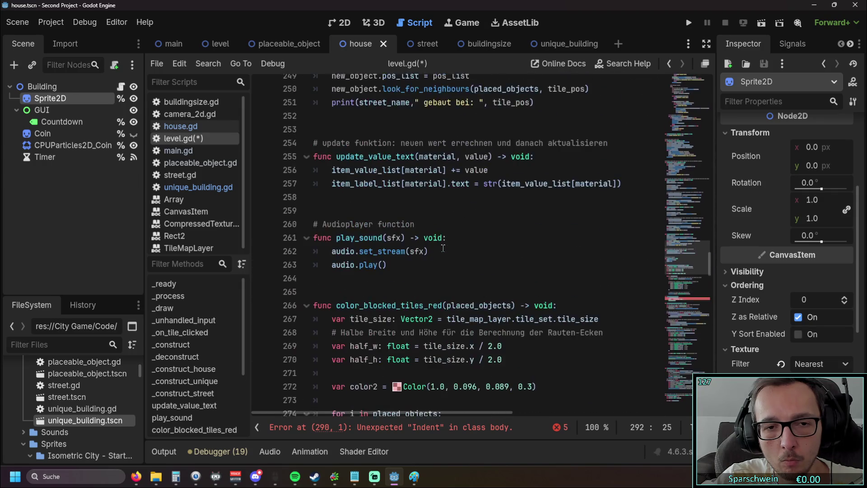
pyautogui.scroll(15, 443, 247)
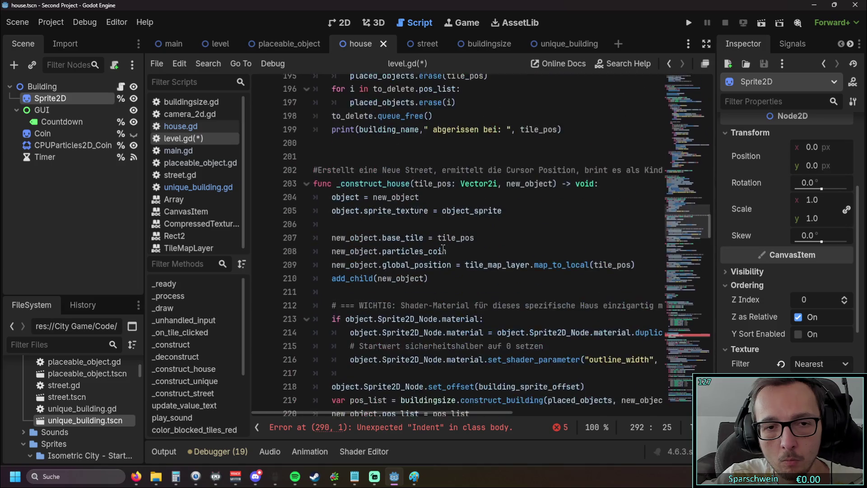
pyautogui.scroll(3, 443, 247)
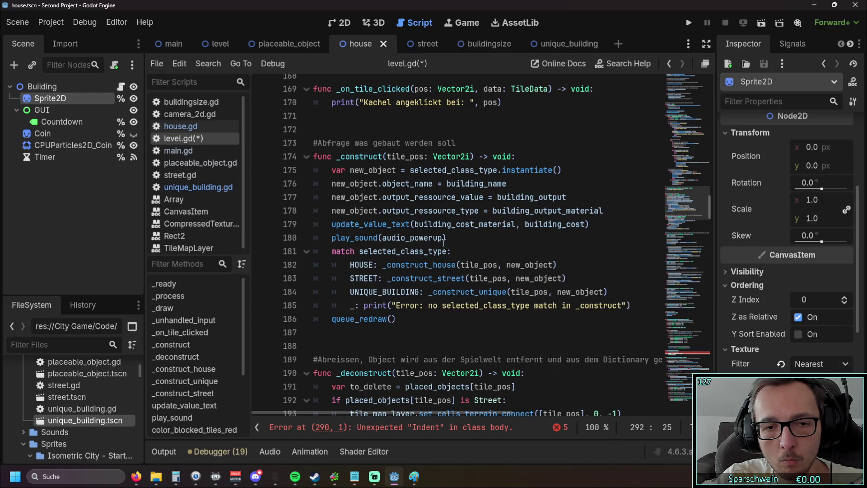
pyautogui.scroll(-20, 454, 244)
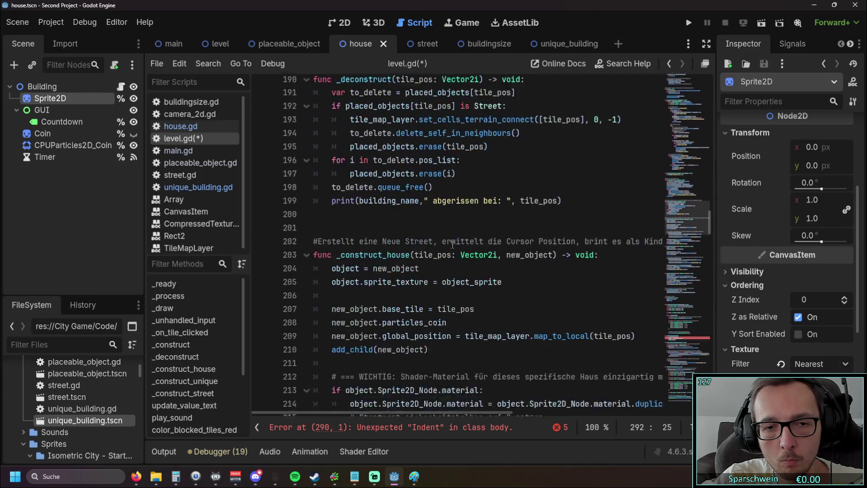
pyautogui.scroll(-13, 452, 246)
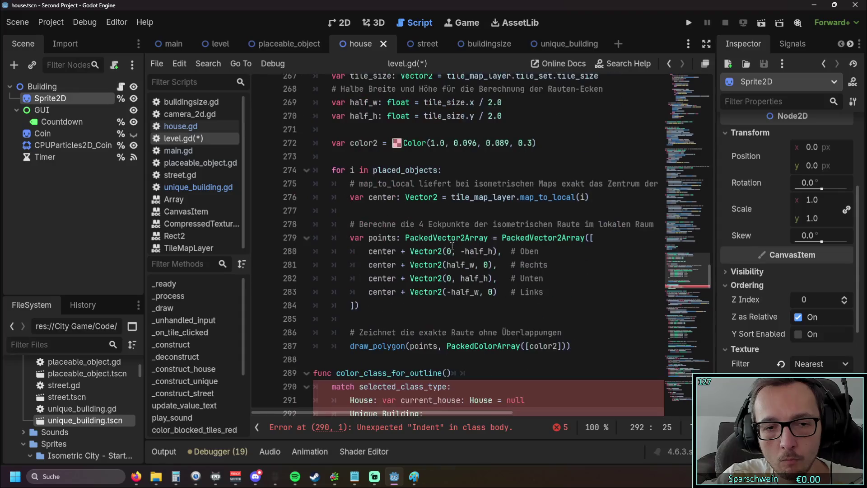
pyautogui.scroll(-1, 452, 245)
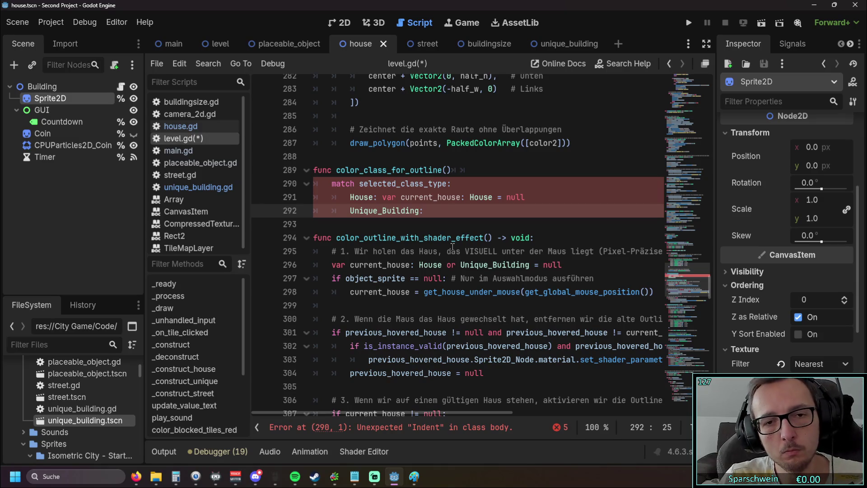
# Copy the House case's current_house declaration into the Unique_Building case
pyautogui.moveTo(383, 197); pyautogui.dragTo(525, 197)
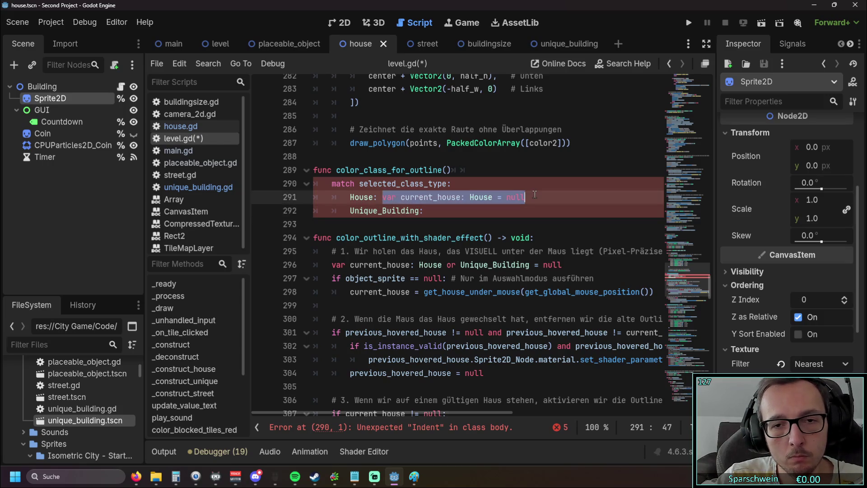
pyautogui.hotkey('ctrl', 'c')
pyautogui.click(460, 216)
pyautogui.hotkey('ctrl', 'v')
pyautogui.click(454, 225)
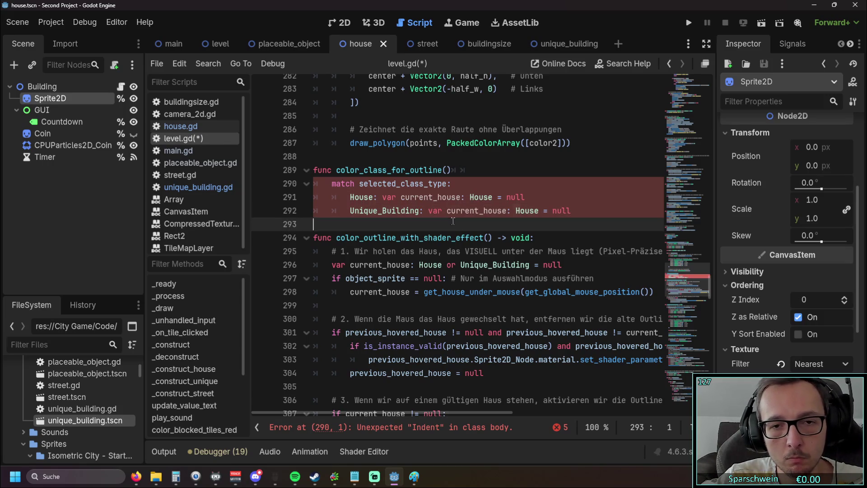
# Change the pasted declaration's type from House to Unique_Building
pyautogui.doubleClick(416, 211)
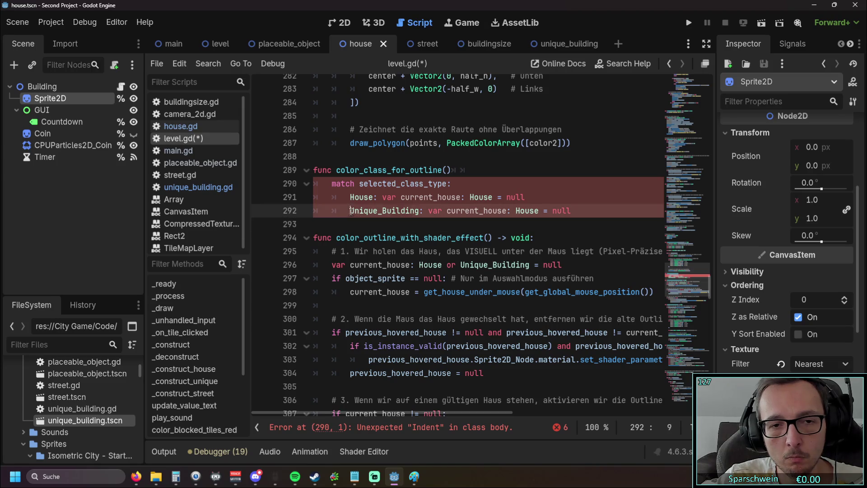
pyautogui.doubleClick(416, 211)
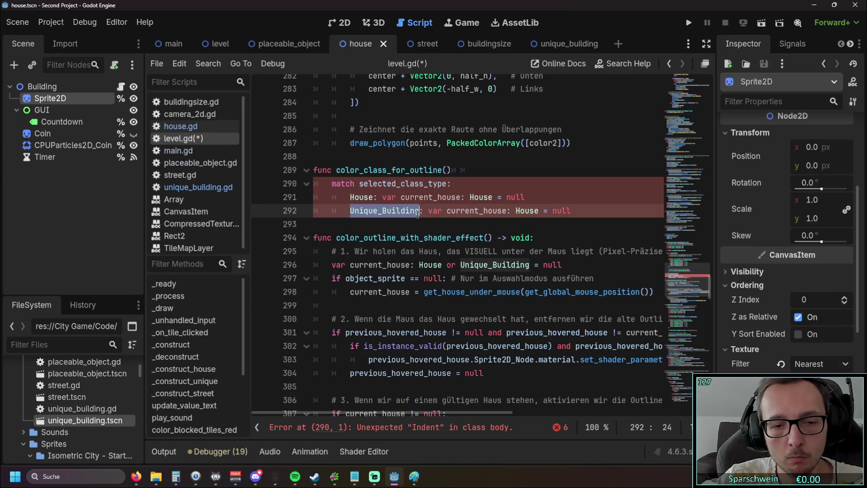
pyautogui.hotkey('ctrl', 'c')
pyautogui.doubleClick(519, 211)
pyautogui.hotkey('ctrl', 'v')
pyautogui.click(529, 225)
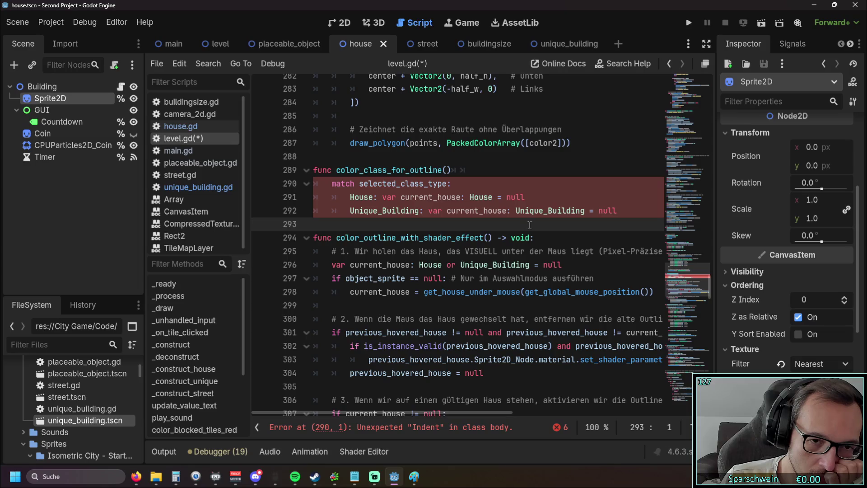
pyautogui.moveTo(530, 224)
pyautogui.mouseDown()
pyautogui.moveTo(409, 222)
pyautogui.moveTo(255, 166)
pyautogui.mouseUp()
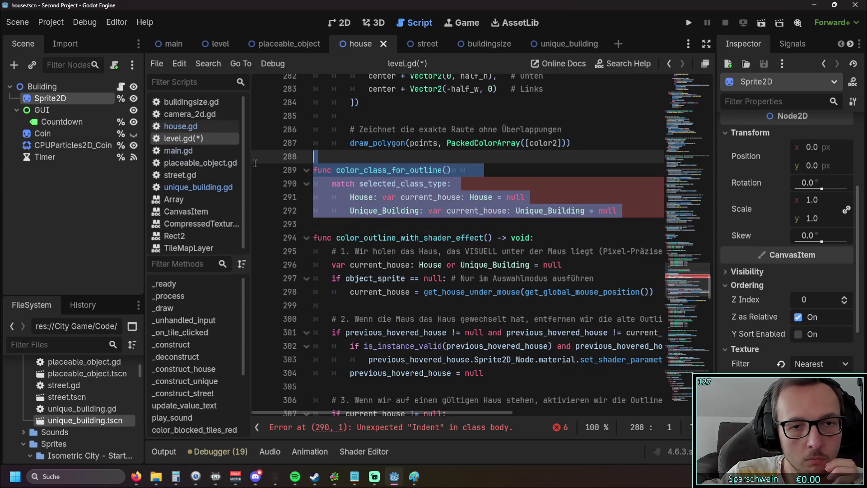
# Delete the color_class_for_outline function and scroll back up through level.gd
pyautogui.press('Delete')
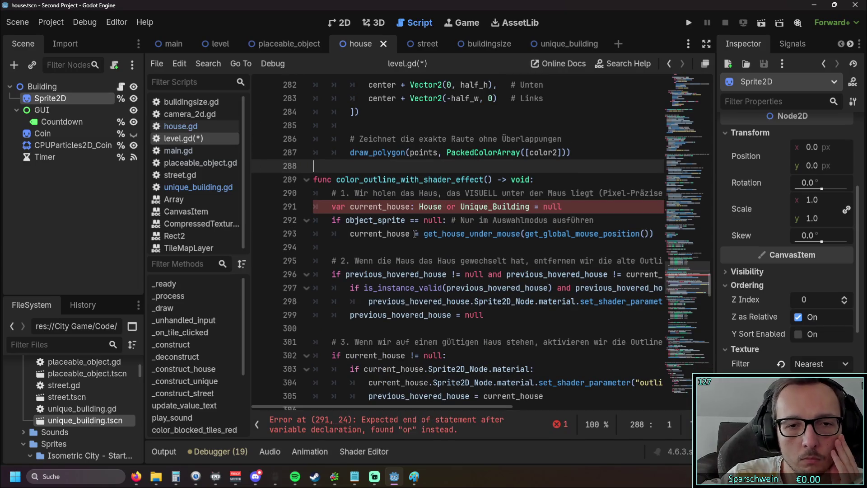
pyautogui.click(414, 234)
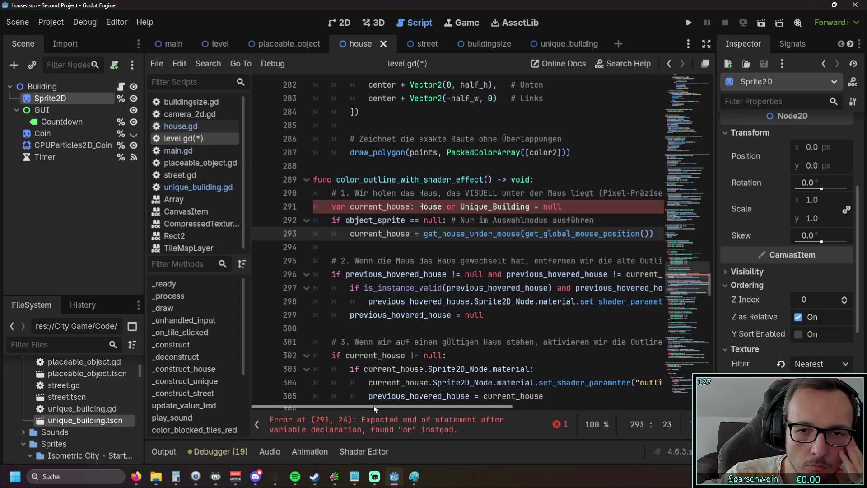
pyautogui.click(509, 261)
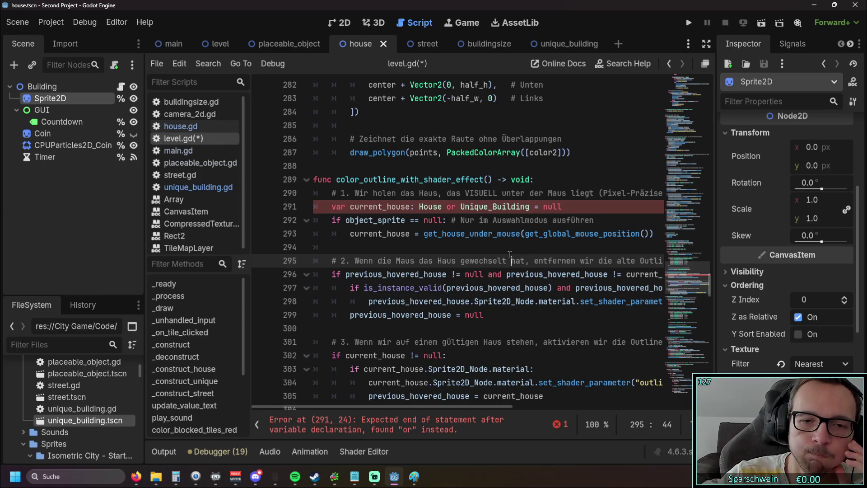
pyautogui.moveTo(353, 408)
pyautogui.mouseDown()
pyautogui.moveTo(386, 407)
pyautogui.moveTo(355, 403)
pyautogui.mouseUp()
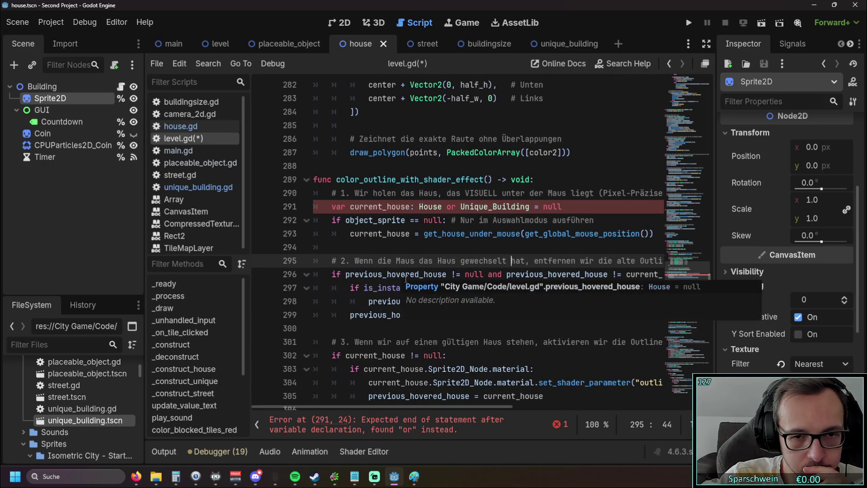
pyautogui.scroll(-2, 447, 254)
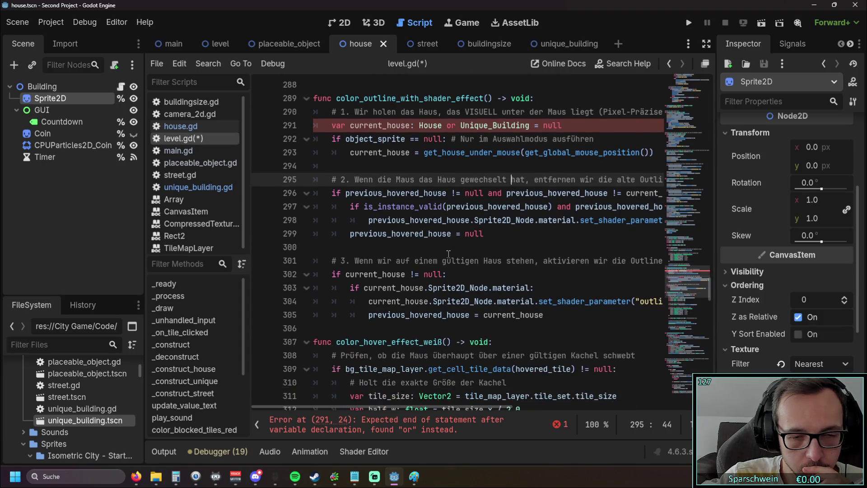
pyautogui.scroll(2, 448, 254)
pyautogui.moveTo(712, 284)
pyautogui.mouseDown()
pyautogui.moveTo(711, 81)
pyautogui.moveTo(710, 130)
pyautogui.mouseUp()
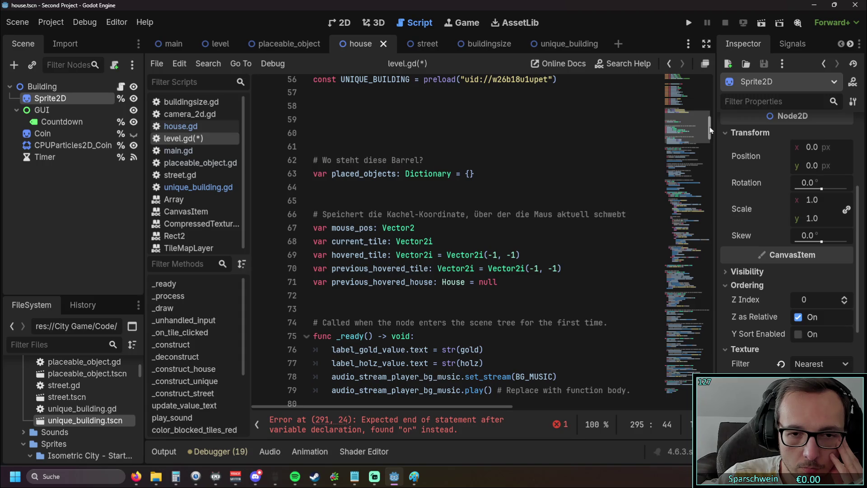
# Check that previous_hovered_house is declared as House on line 71
pyautogui.moveTo(710, 130); pyautogui.dragTo(710, 134)
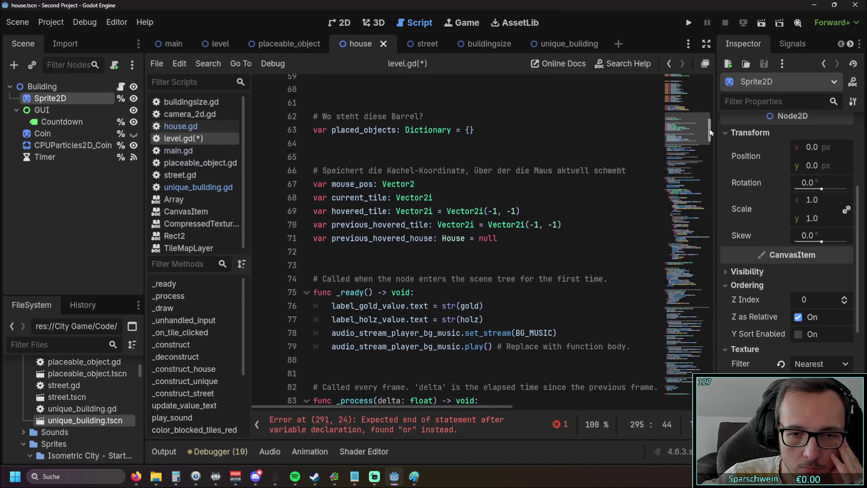
pyautogui.click(386, 238)
pyautogui.moveTo(334, 239); pyautogui.dragTo(499, 238)
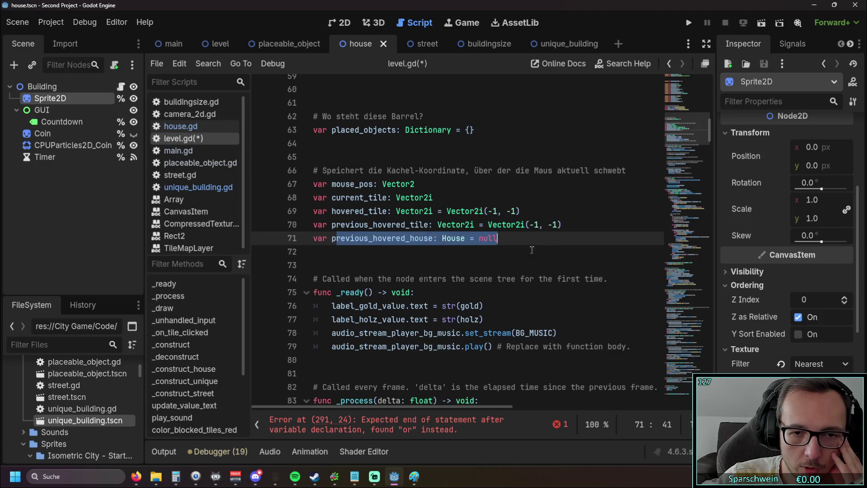
pyautogui.click(475, 256)
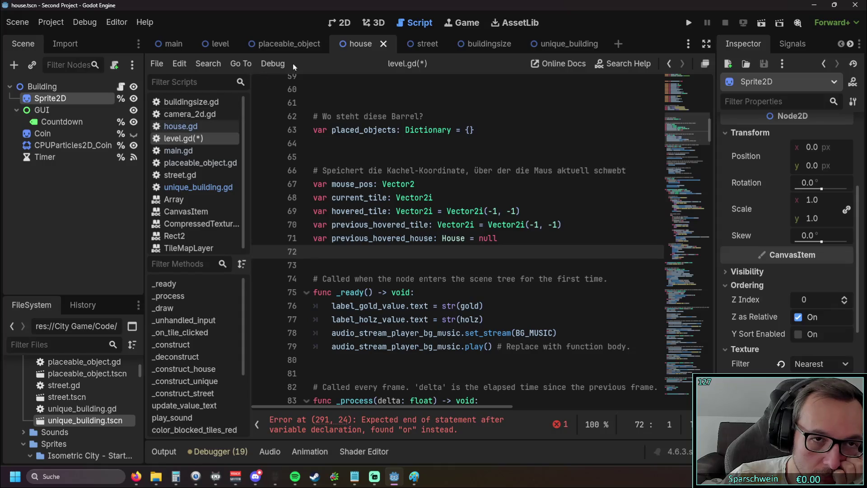
# Look at camera_2d.gd and house.gd, ending on camera_2d.gd
pyautogui.click(198, 118)
pyautogui.click(197, 125)
pyautogui.click(198, 114)
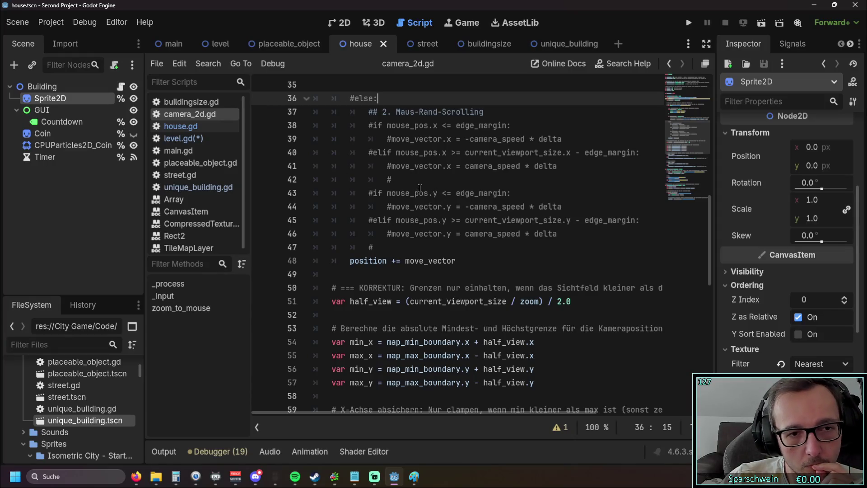
# Cycle through the placeable_object, house and main scenes, ending on the level scene
pyautogui.scroll(10, 429, 185)
pyautogui.scroll(-20, 418, 188)
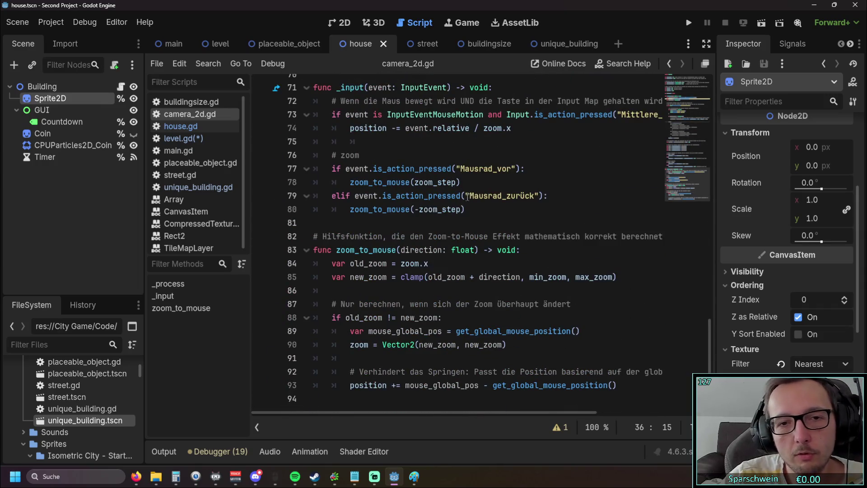
pyautogui.scroll(15, 456, 196)
pyautogui.scroll(-15, 464, 190)
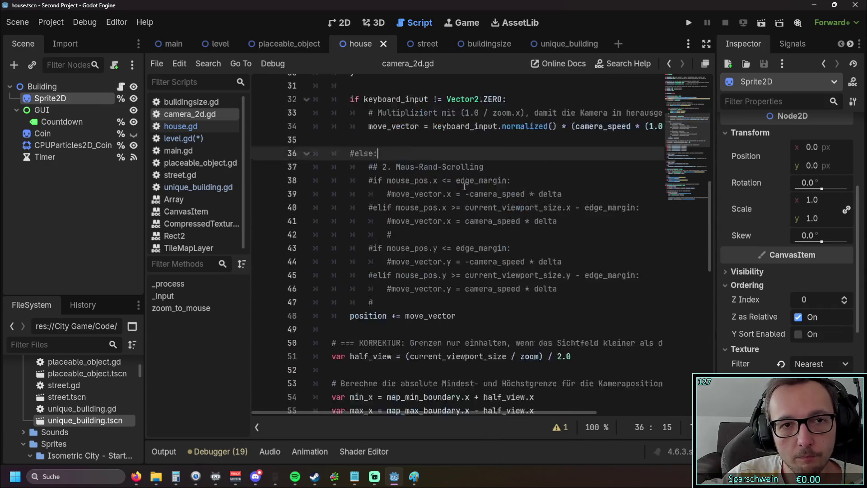
pyautogui.click(300, 45)
pyautogui.click(220, 44)
pyautogui.click(289, 44)
pyautogui.click(377, 44)
pyautogui.click(288, 44)
pyautogui.click(171, 44)
pyautogui.click(216, 44)
pyautogui.click(171, 44)
pyautogui.click(201, 45)
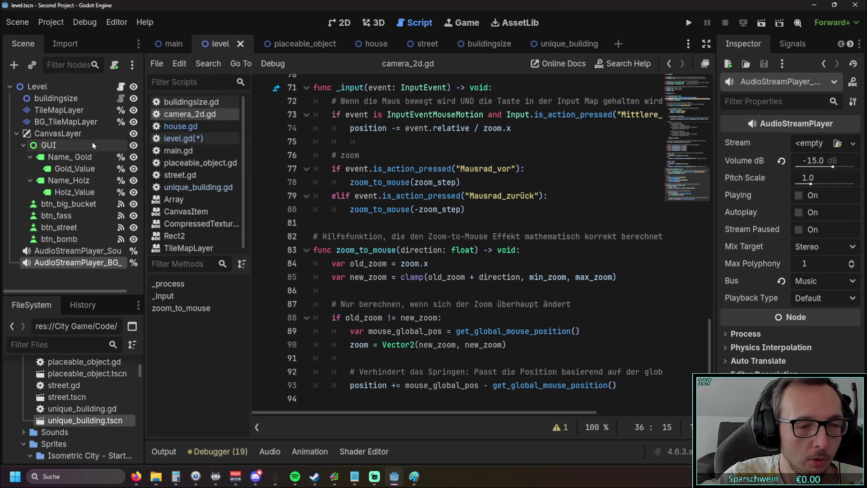
# Bring up level.gd at the hover-outline function near line 287
pyautogui.click(205, 139)
pyautogui.scroll(-10, 385, 186)
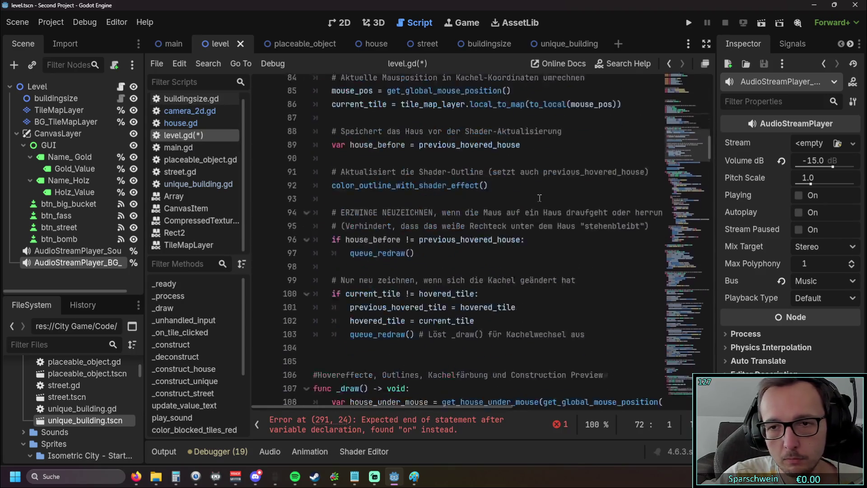
pyautogui.moveTo(700, 168); pyautogui.dragTo(717, 303)
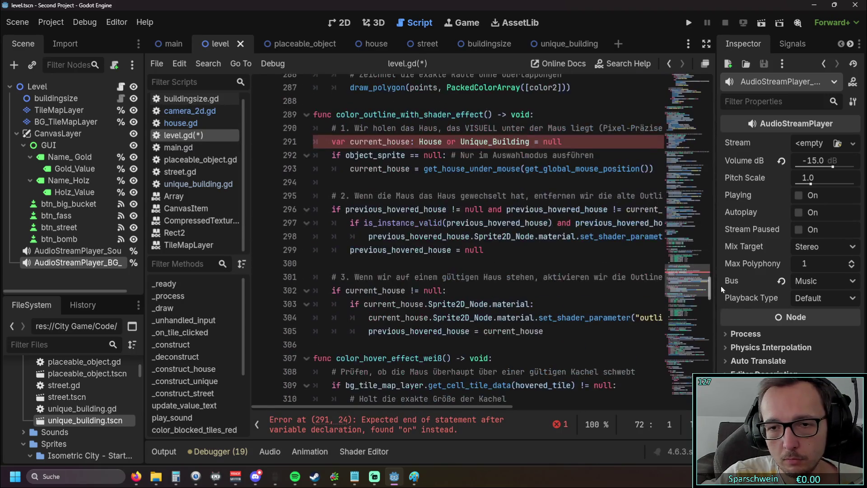
# On line 291, replace 'or' between House and Unique_Building with a comma
pyautogui.scroll(1, 563, 223)
pyautogui.click(563, 223)
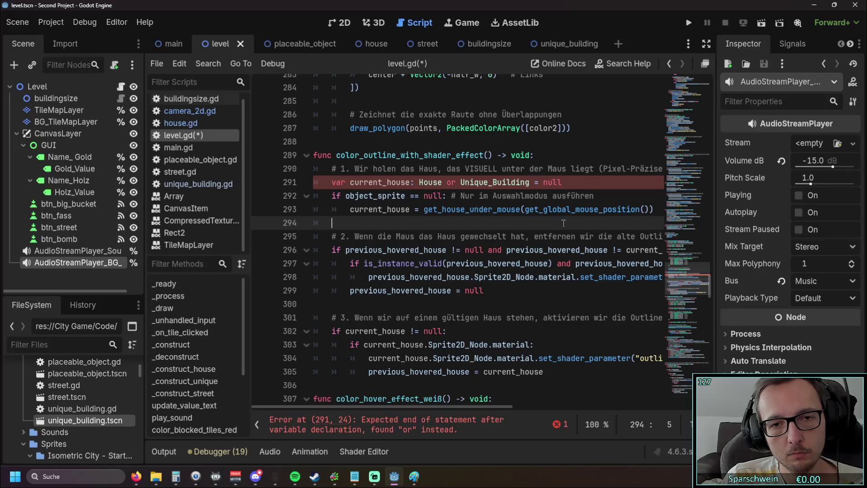
pyautogui.rightClick(563, 222)
pyautogui.click(461, 182)
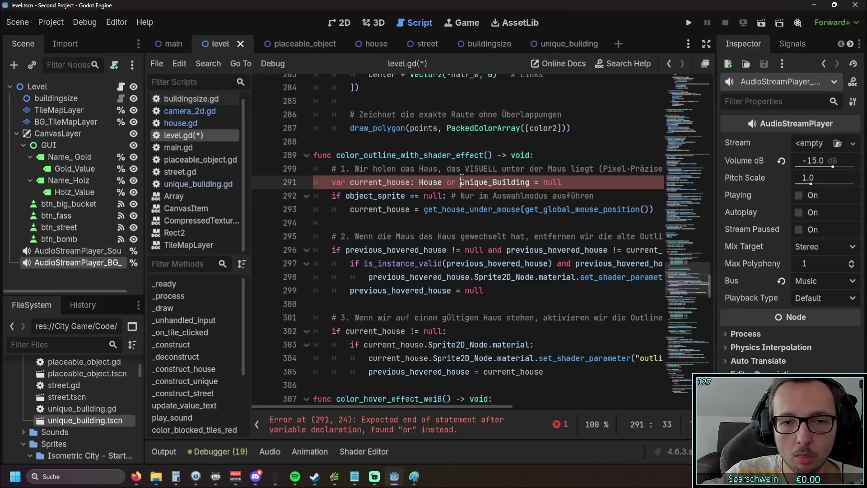
pyautogui.press('BackSpace')
pyautogui.press('BackSpace')
pyautogui.press('BackSpace')
pyautogui.write(',')
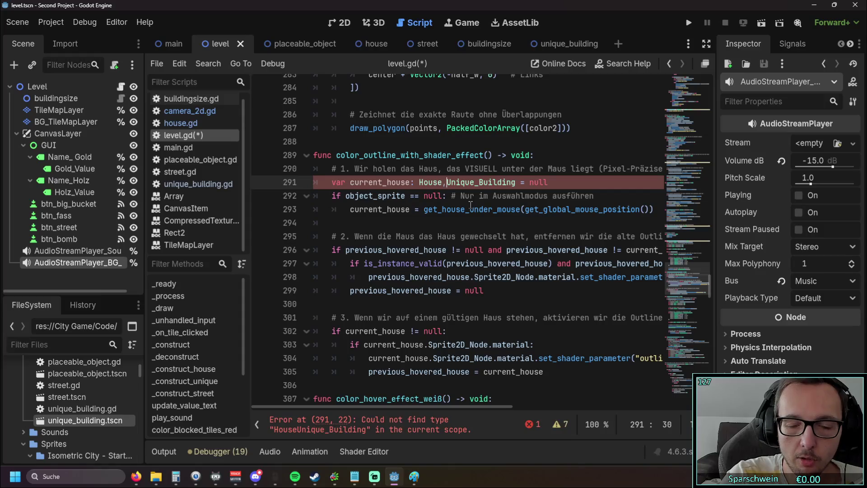
pyautogui.click(427, 221)
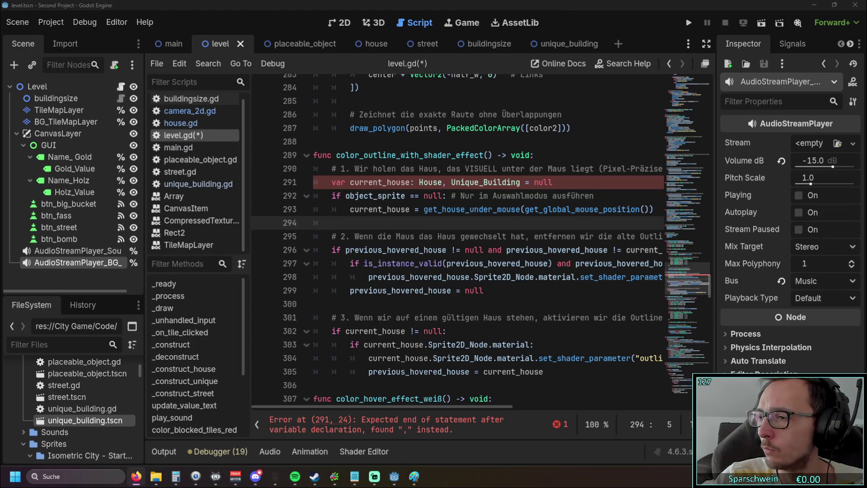
pyautogui.hotkey('alt', 'Tab')
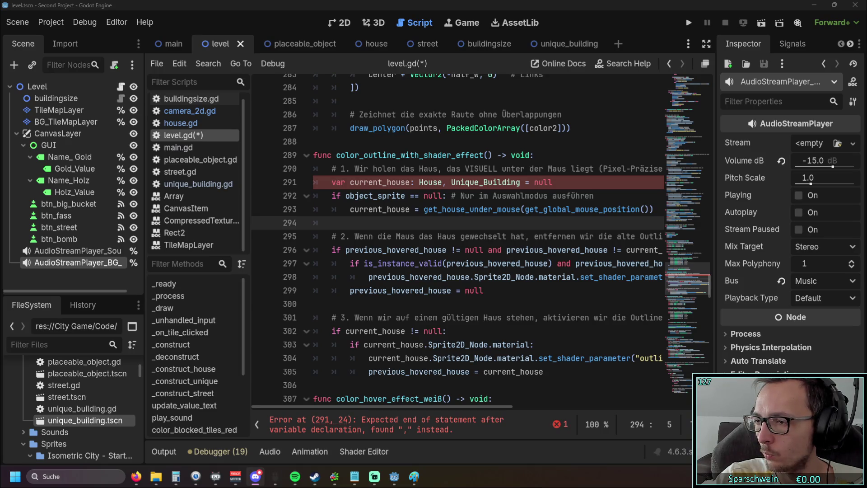
# Check the previous_hovered_house info on line 295, then switch to the street scene
pyautogui.click(548, 236)
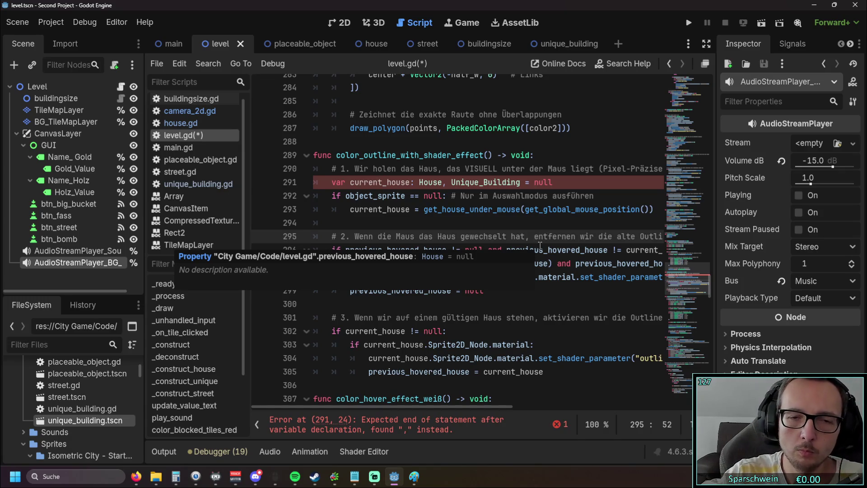
pyautogui.click(421, 45)
# Run the game to test the outline code, hitting the line 291 parser error
pyautogui.click(359, 43)
pyautogui.click(289, 44)
pyautogui.scroll(2, 319, 169)
pyautogui.scroll(-4, 320, 169)
pyautogui.scroll(2, 319, 168)
pyautogui.click(688, 25)
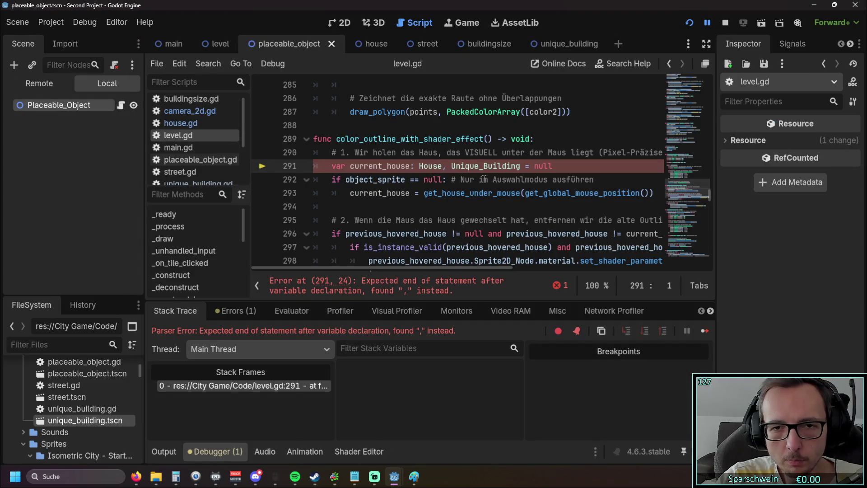
# Delete ', Unique_Building' from line 291 and run the game again
pyautogui.moveTo(521, 166); pyautogui.dragTo(442, 165)
pyautogui.press('BackSpace')
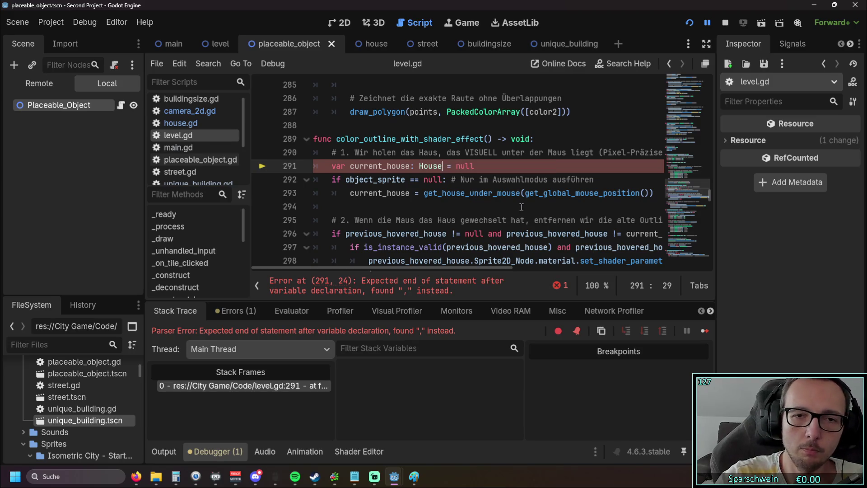
pyautogui.click(686, 25)
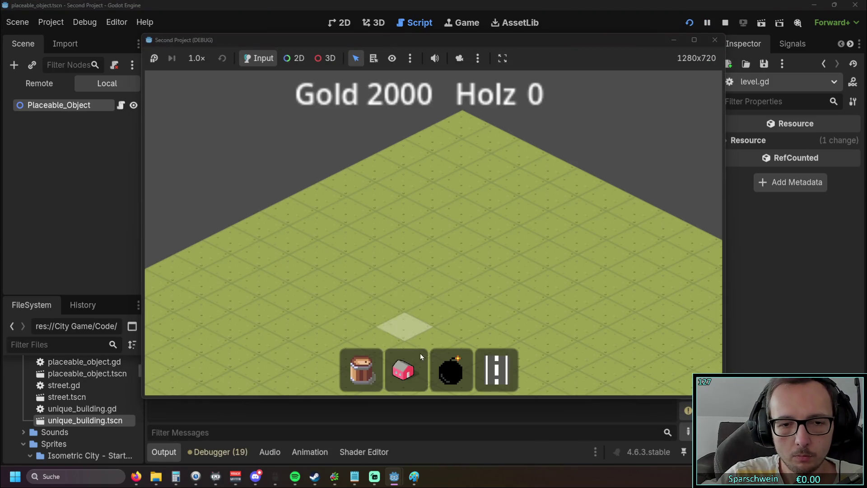
# Build a house, a bomb below it and a three-tile street beside it
pyautogui.click(404, 368)
pyautogui.click(434, 270)
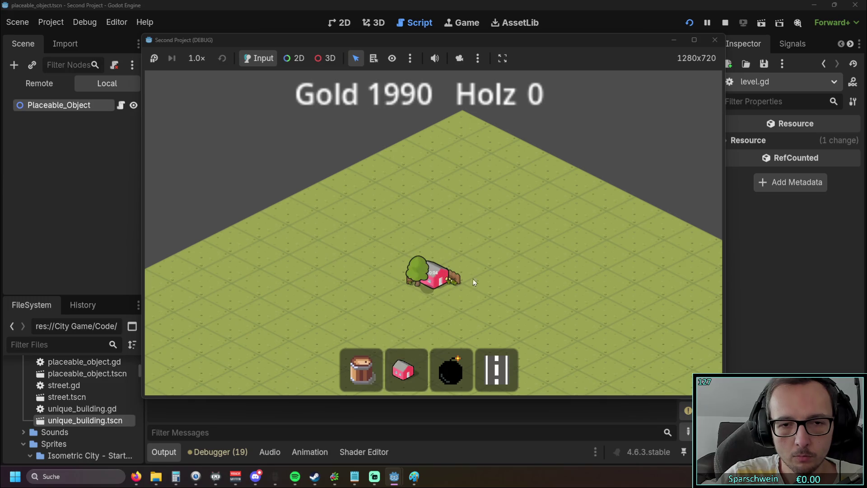
pyautogui.click(519, 289)
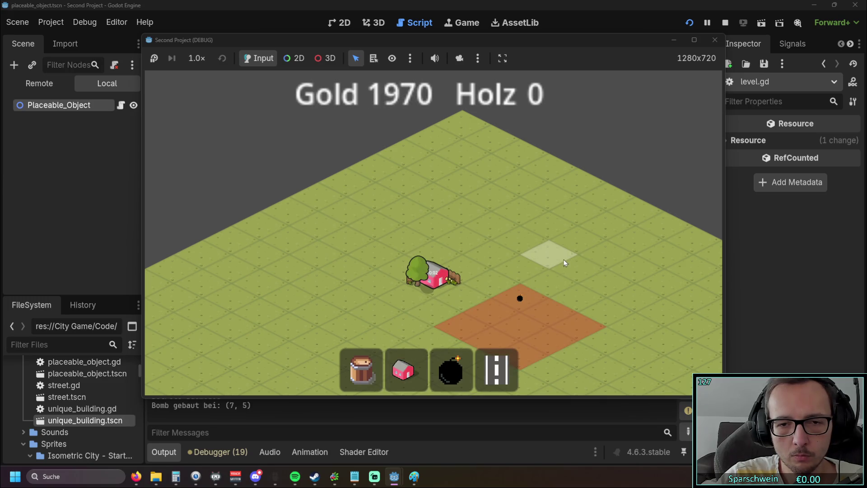
pyautogui.click(497, 369)
pyautogui.moveTo(411, 238); pyautogui.dragTo(477, 208)
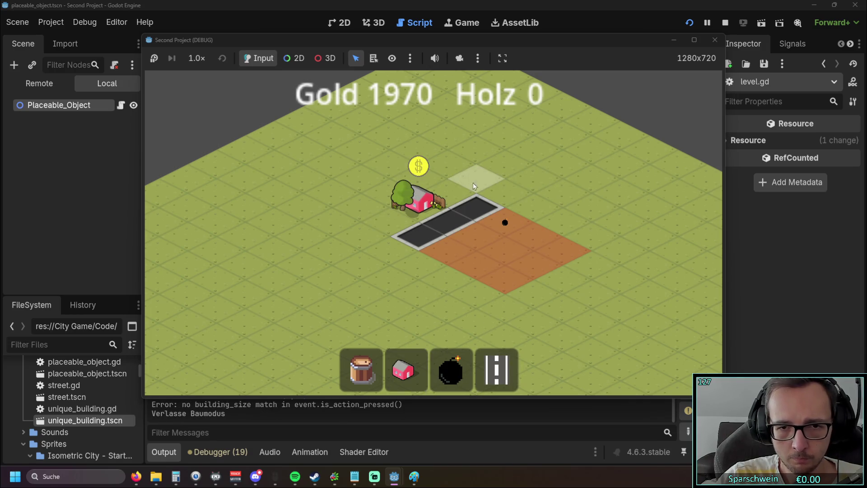
# Collect coins three times from the outlined house, then stop the game
pyautogui.click(432, 215)
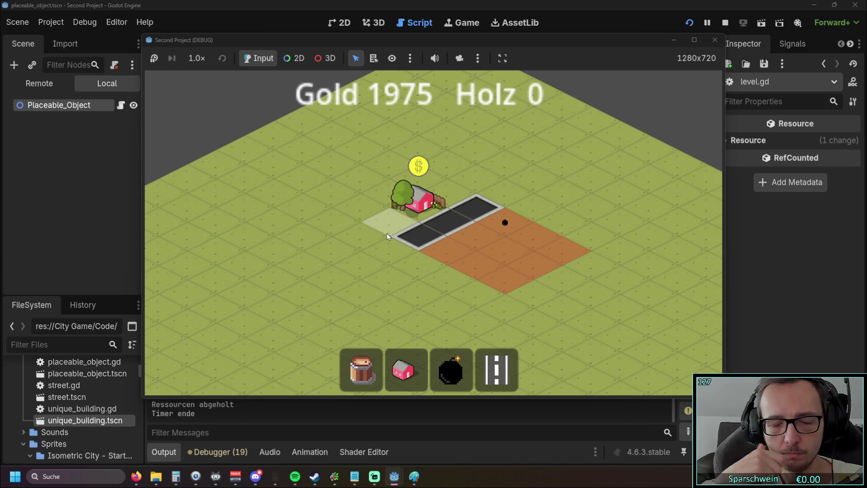
pyautogui.click(419, 201)
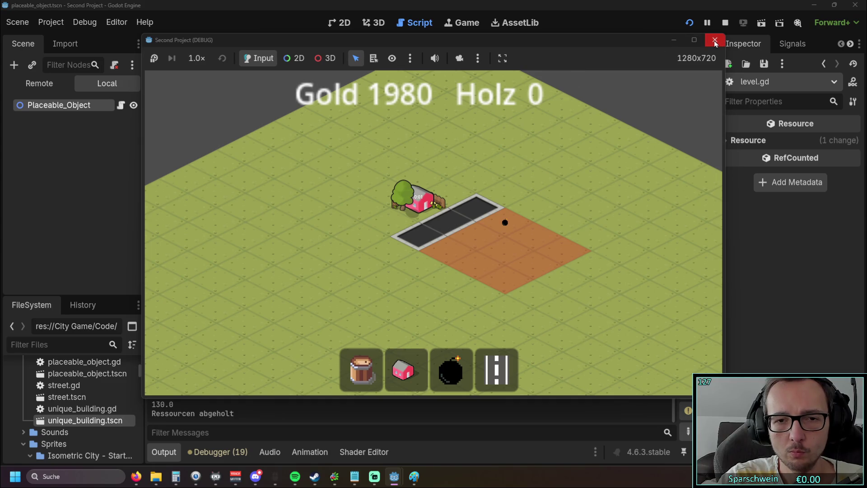
pyautogui.click(427, 206)
pyautogui.click(714, 39)
pyautogui.scroll(1, 501, 211)
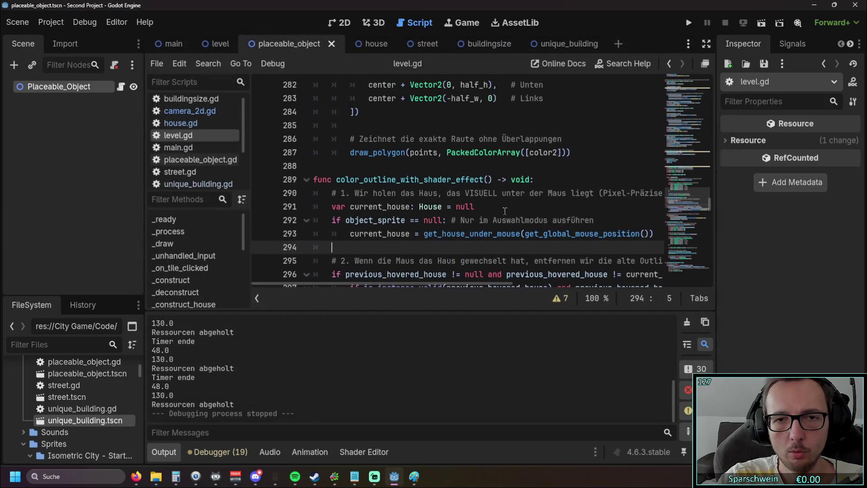
pyautogui.click(551, 43)
pyautogui.click(425, 44)
pyautogui.click(374, 44)
pyautogui.click(273, 43)
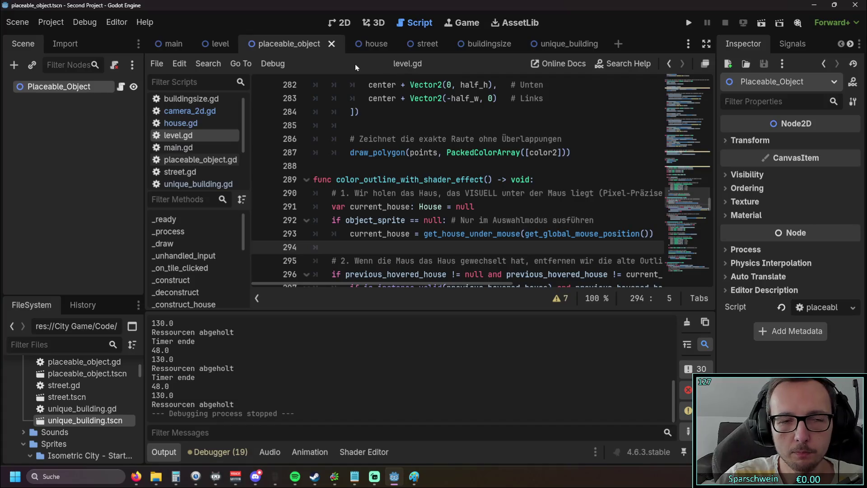
pyautogui.click(372, 42)
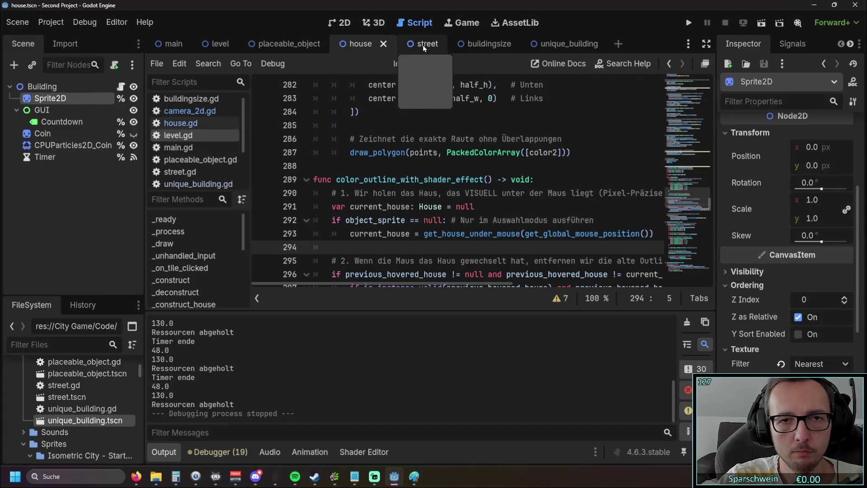
pyautogui.click(289, 43)
pyautogui.click(361, 44)
pyautogui.click(411, 44)
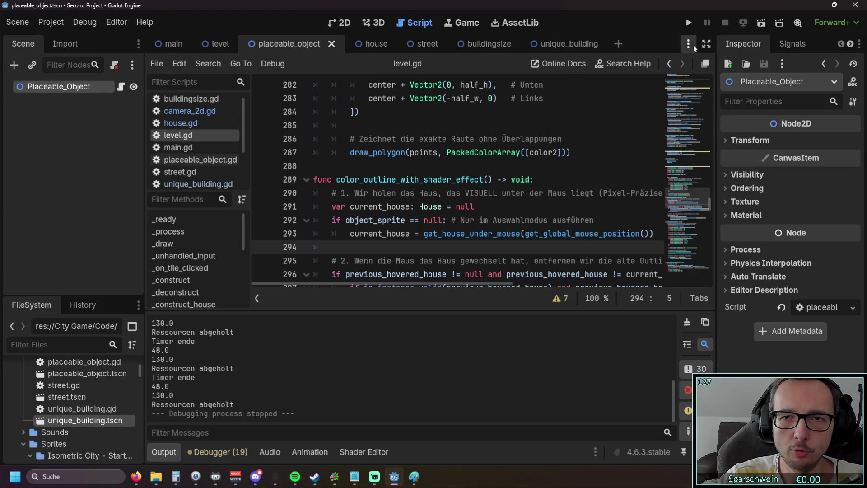
pyautogui.scroll(-1, 669, 73)
pyautogui.scroll(1, 678, 68)
pyautogui.moveTo(480, 93)
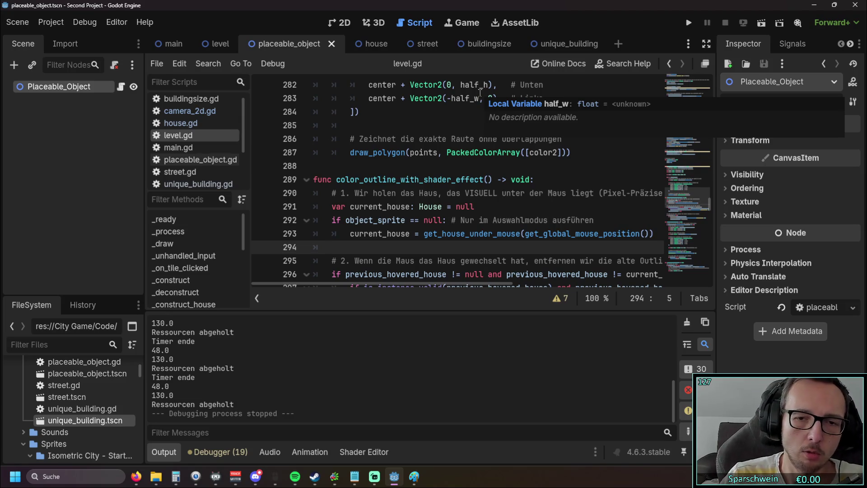
# Test-run the game, place three houses in a row to check the hover outline, then stop it
pyautogui.click(686, 24)
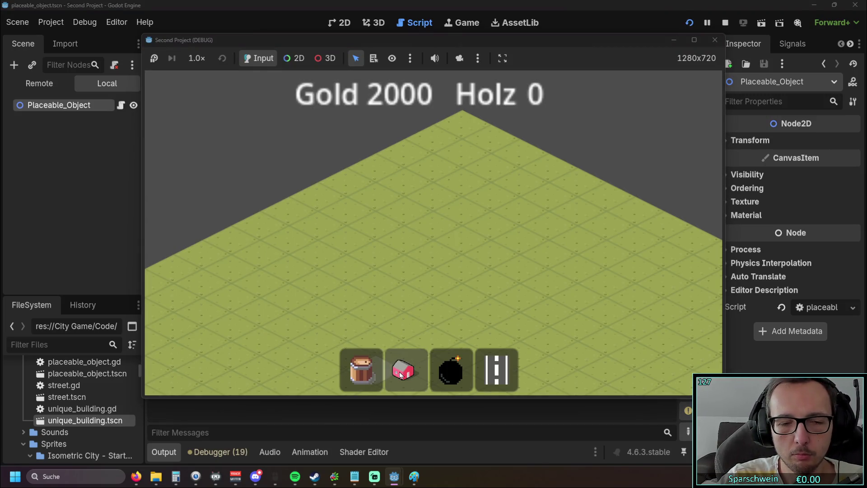
pyautogui.click(404, 368)
pyautogui.moveTo(386, 286); pyautogui.dragTo(441, 286)
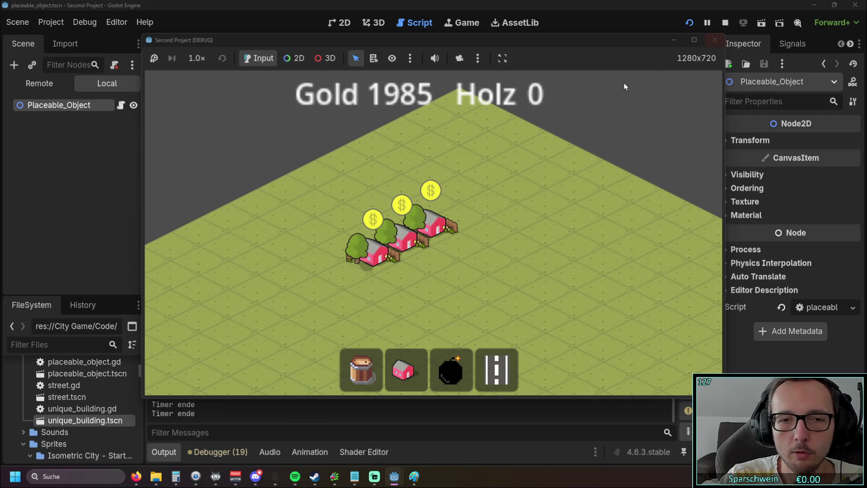
pyautogui.click(715, 41)
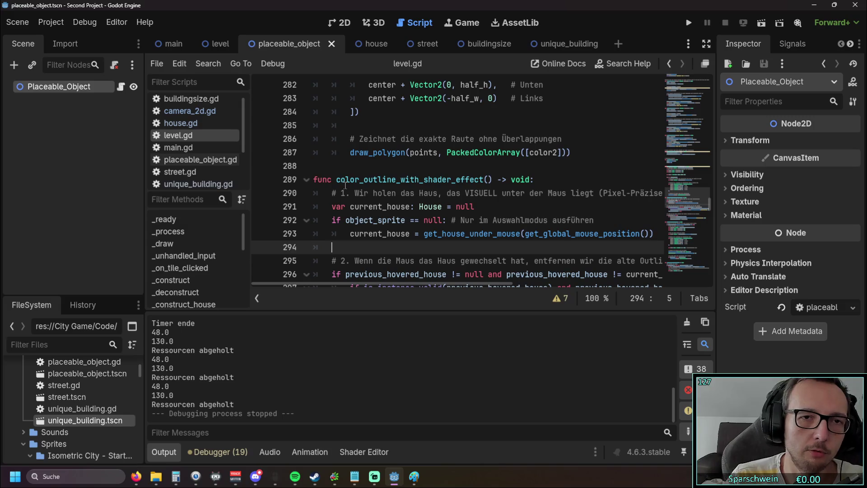
# Flip back and forth between the street and house scene tabs
pyautogui.click(364, 42)
pyautogui.click(298, 44)
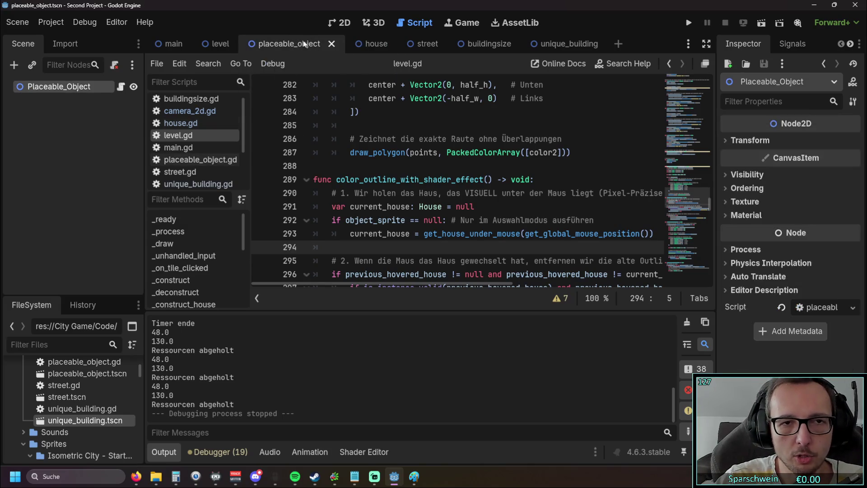
pyautogui.click(409, 43)
pyautogui.click(345, 45)
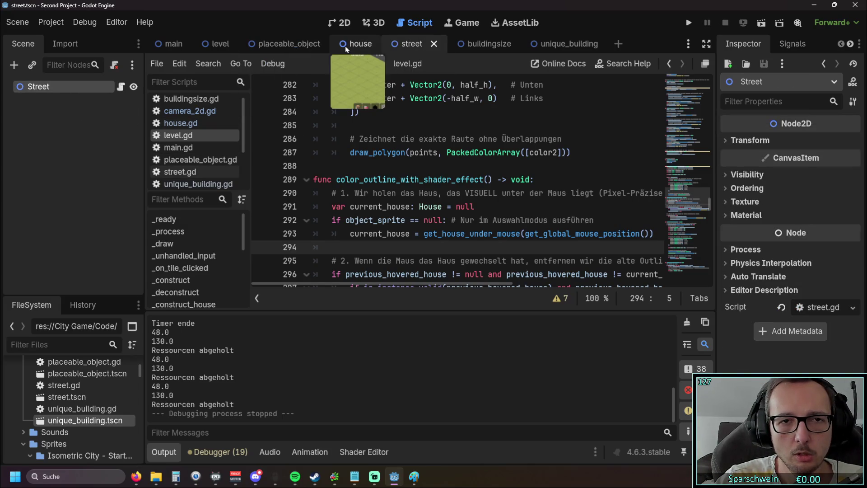
pyautogui.click(307, 44)
pyautogui.click(350, 46)
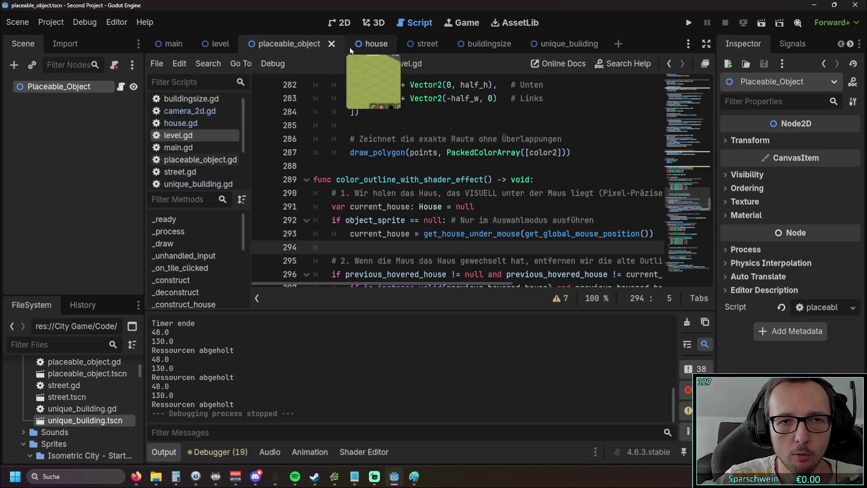
pyautogui.click(413, 46)
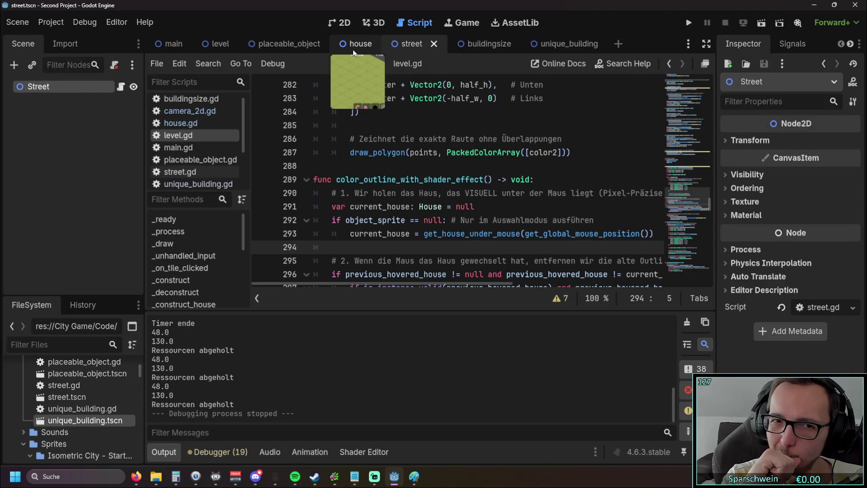
pyautogui.click(353, 49)
pyautogui.click(283, 48)
pyautogui.click(357, 49)
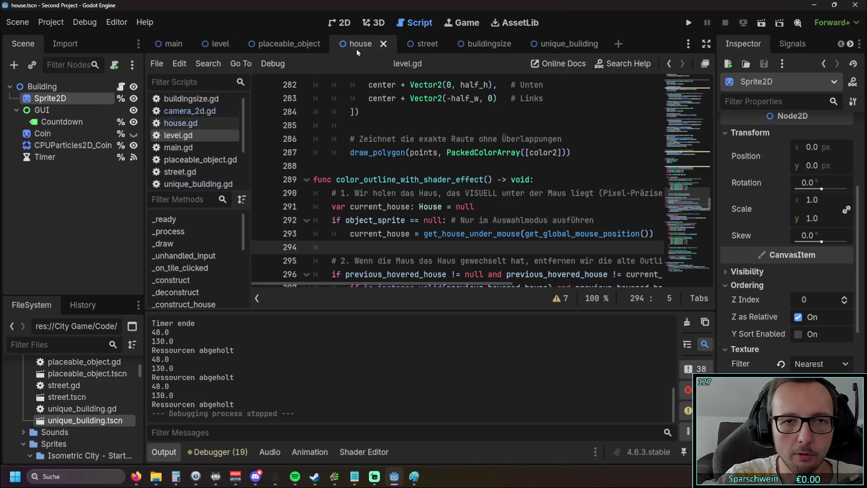
# Look over the placeable_object scene, then settle on the house scene showing Building and Sprite2D
pyautogui.click(296, 43)
pyautogui.scroll(-3, 377, 146)
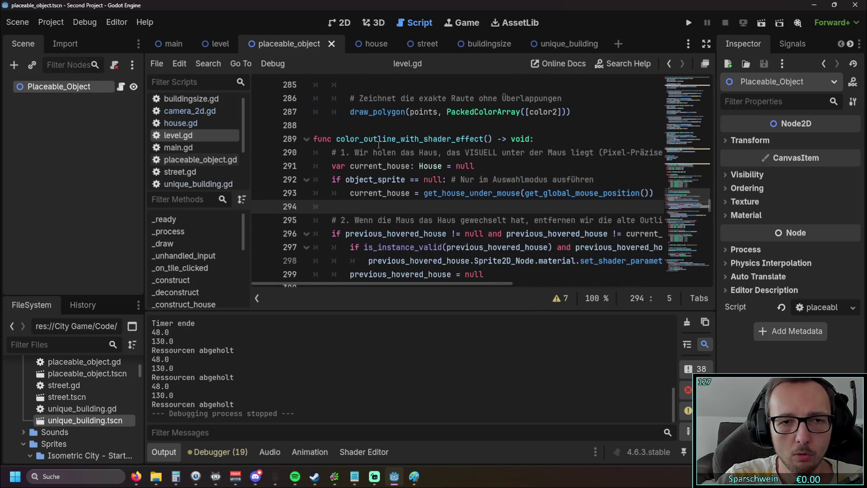
pyautogui.scroll(2, 408, 180)
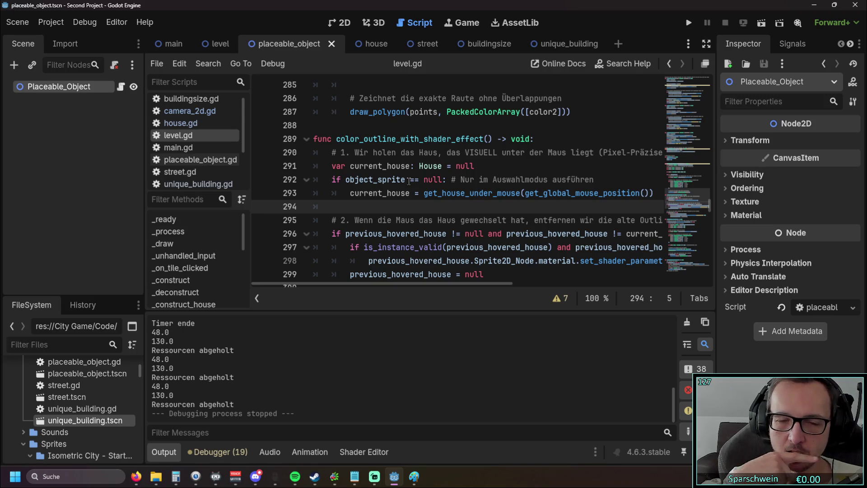
pyautogui.click(357, 44)
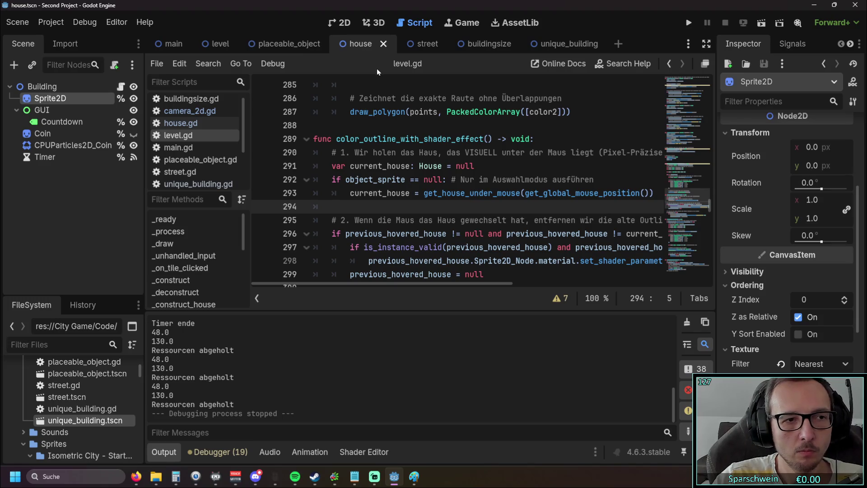
pyautogui.click(485, 43)
pyautogui.click(566, 44)
pyautogui.click(427, 44)
pyautogui.click(361, 44)
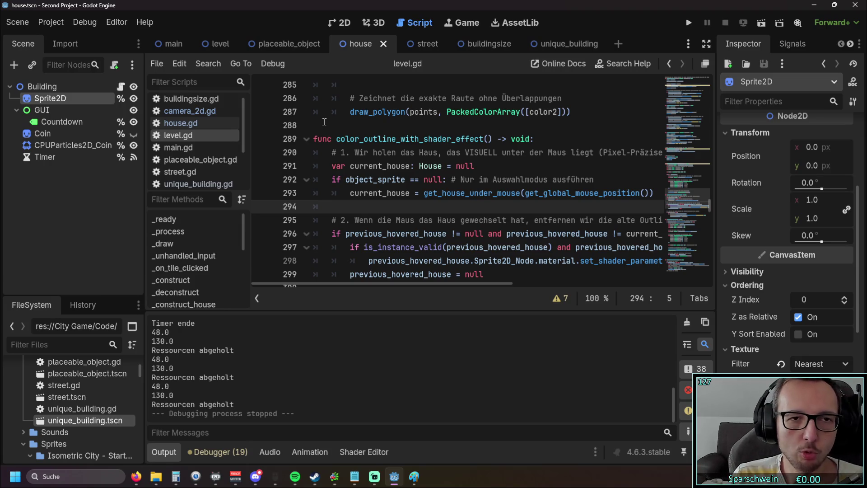
pyautogui.click(136, 476)
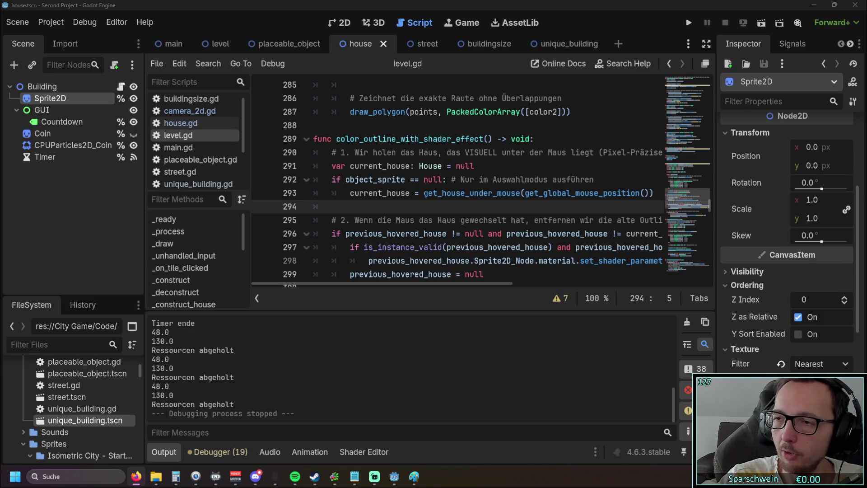
pyautogui.hotkey('alt', 'Tab')
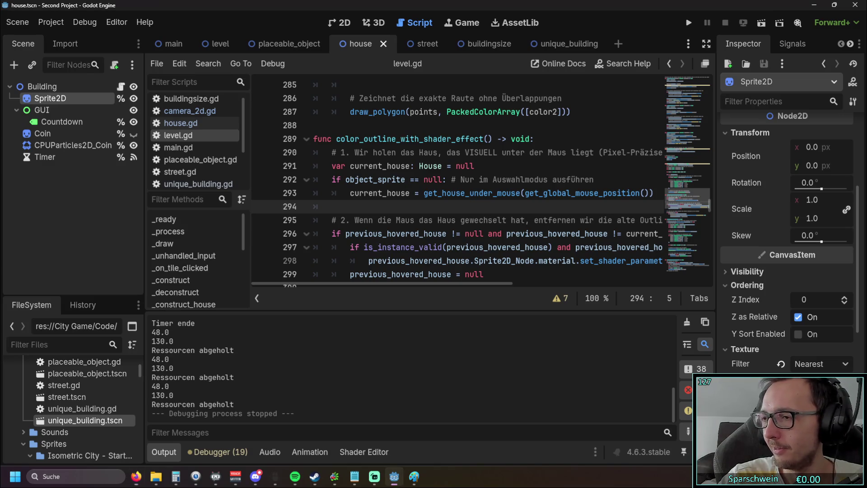
pyautogui.click(383, 112)
pyautogui.scroll(-2, 388, 130)
pyautogui.scroll(2, 388, 131)
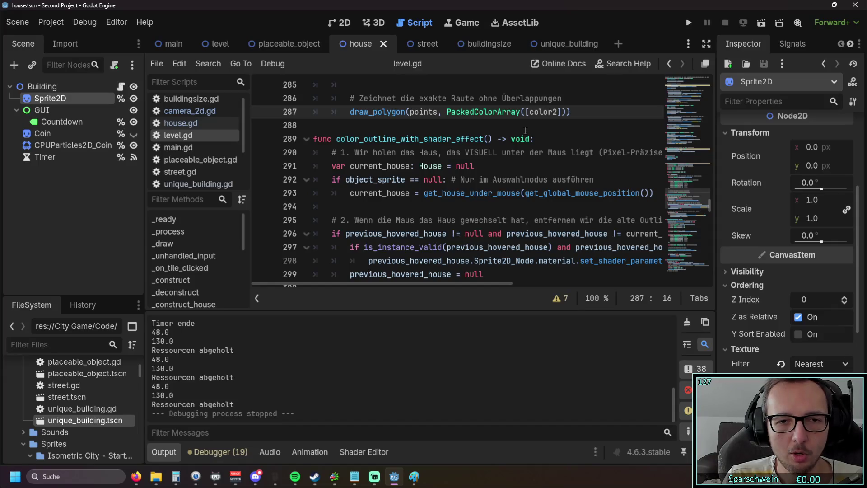
pyautogui.scroll(-7, 525, 130)
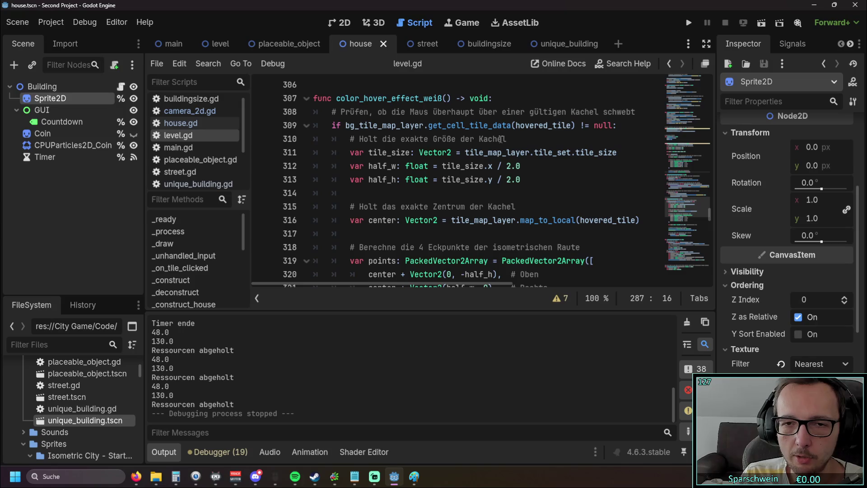
pyautogui.scroll(-7, 501, 139)
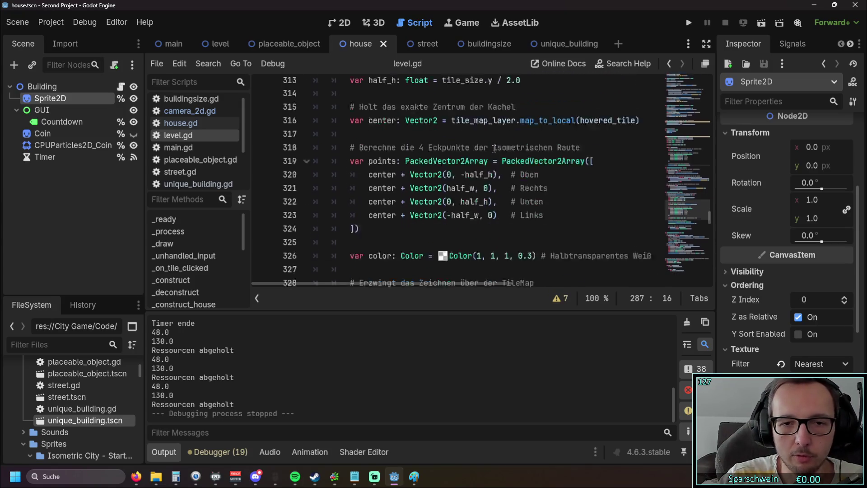
pyautogui.scroll(19, 496, 182)
pyautogui.scroll(-4, 497, 182)
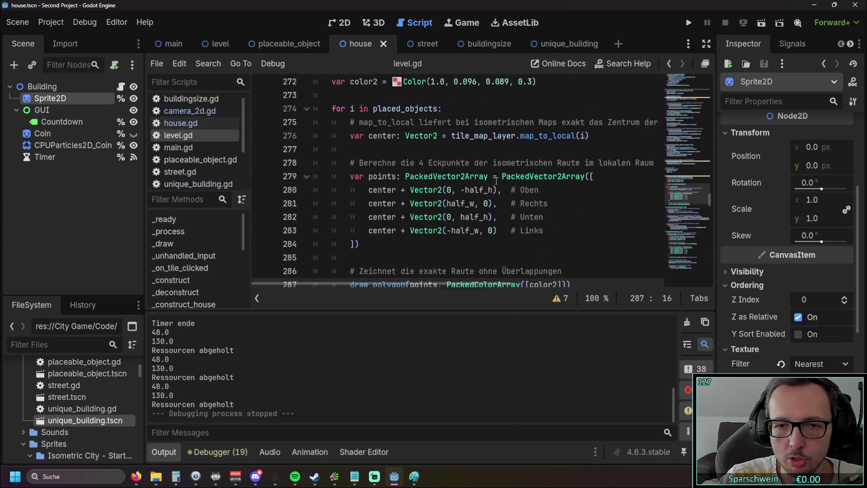
pyautogui.moveTo(441, 247); pyautogui.dragTo(302, 185)
pyautogui.click(366, 260)
pyautogui.click(367, 248)
pyautogui.moveTo(367, 248); pyautogui.dragTo(296, 177)
pyautogui.click(403, 249)
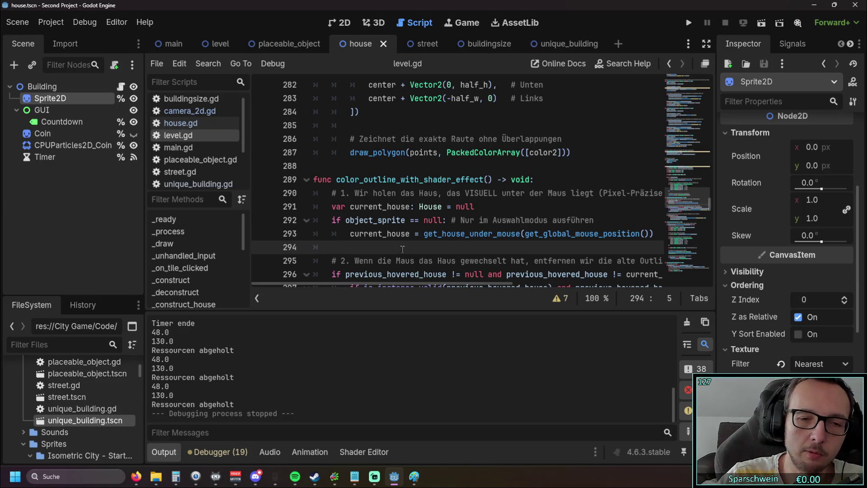
pyautogui.moveTo(382, 284)
pyautogui.mouseDown()
pyautogui.moveTo(427, 284)
pyautogui.moveTo(380, 283)
pyautogui.mouseUp()
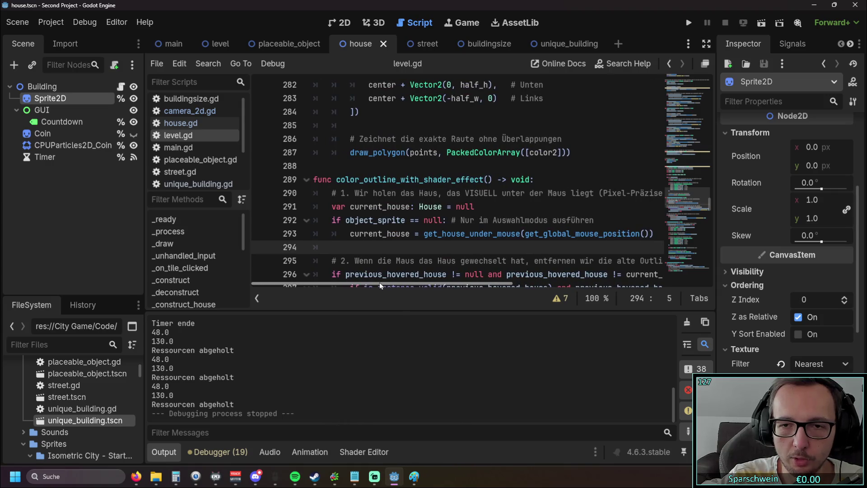